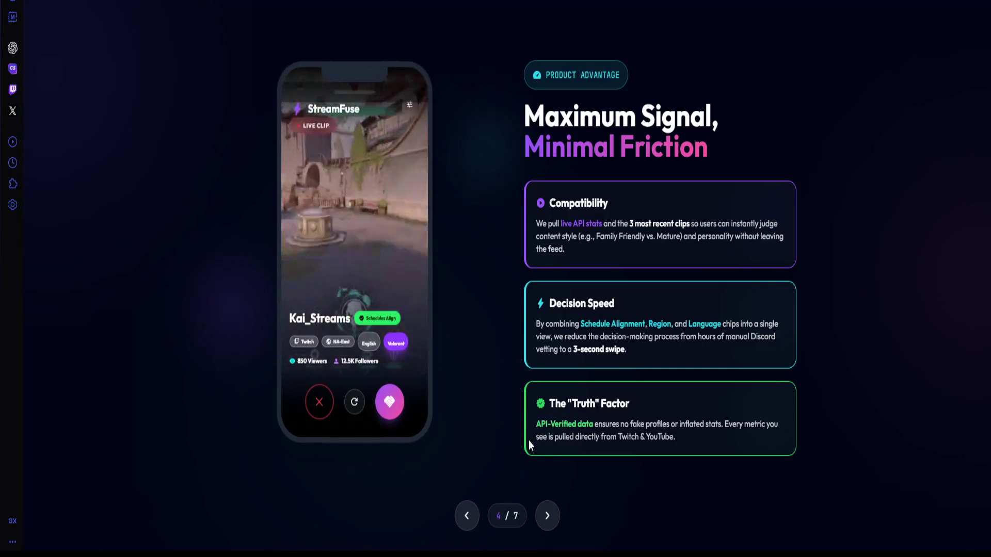
Step: Review the Capital Allocation slide's '18 Months' runway figure, then advance to the roadmap slide
left_click(548, 516)
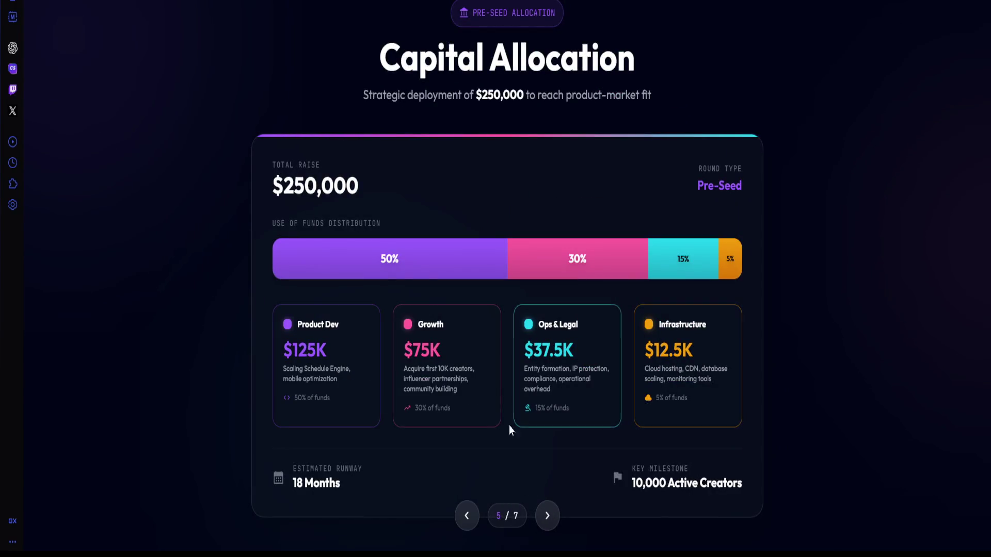
left_click_drag(392, 467, 533, 490)
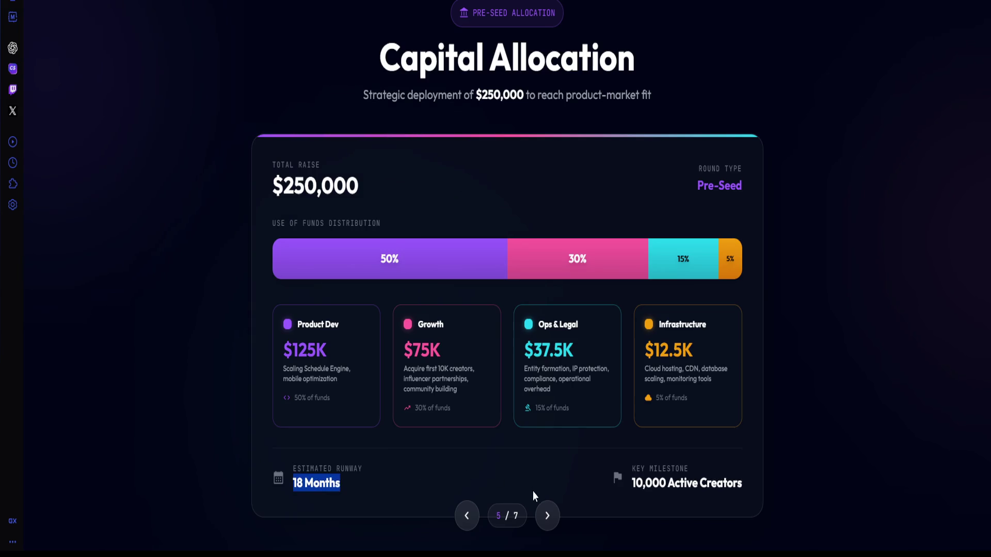
left_click(573, 486)
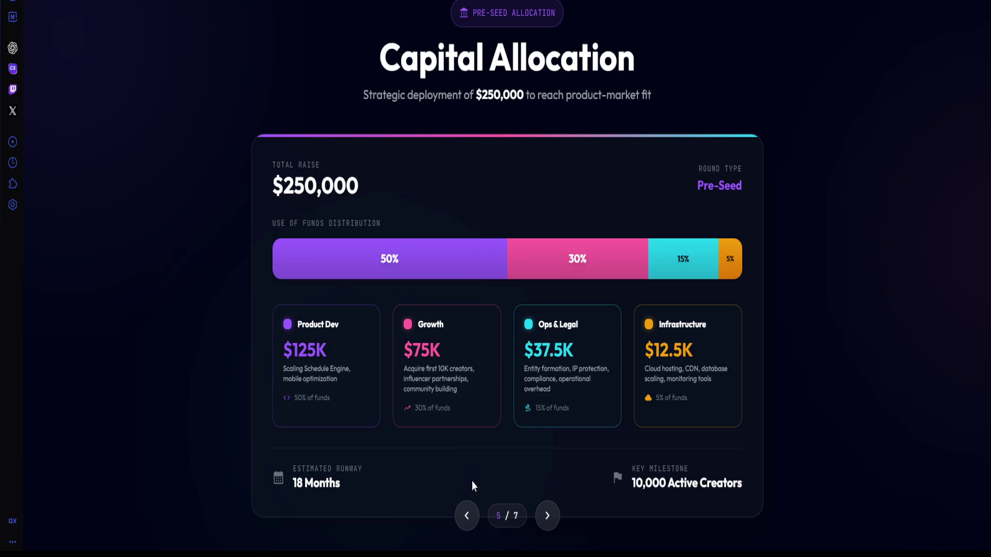
left_click(549, 515)
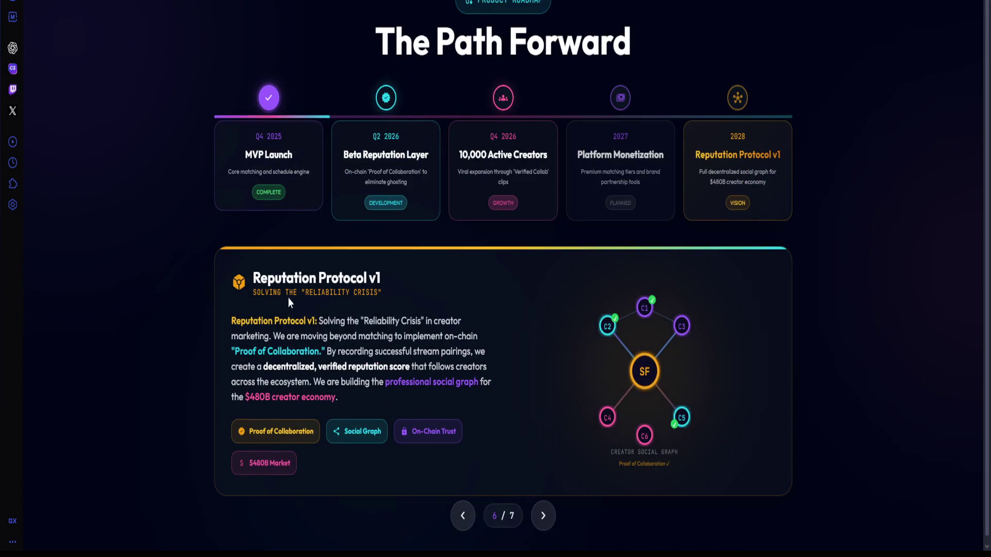
Step: Skim the Reputation Protocol v1 heading and paragraph on The Path Forward roadmap slide
left_click_drag(250, 273, 392, 302)
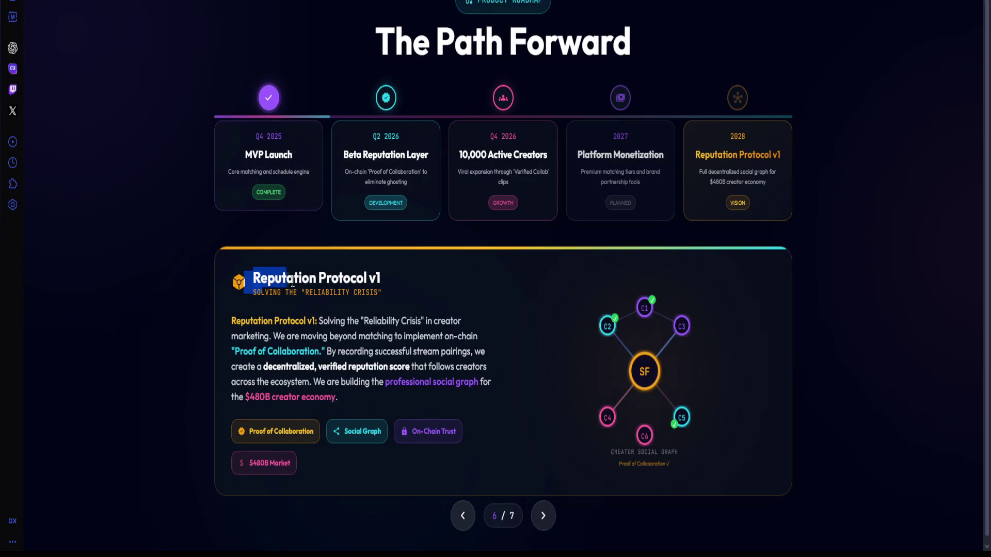
left_click(387, 298)
left_click_drag(279, 319, 325, 363)
left_click(325, 362)
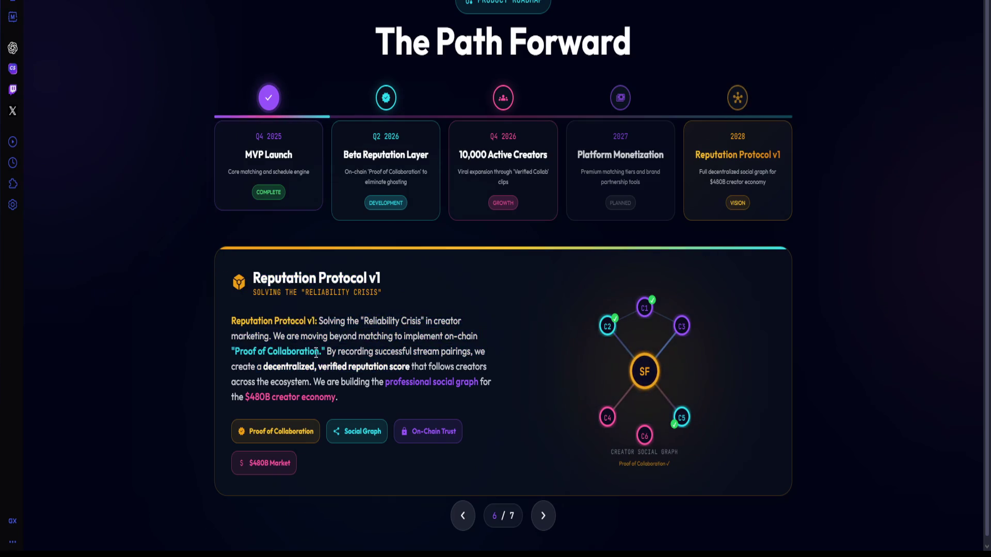
mouse_move(338, 398)
left_mouse_down()
mouse_move(242, 318)
mouse_move(231, 321)
left_mouse_up()
triple_click(272, 325)
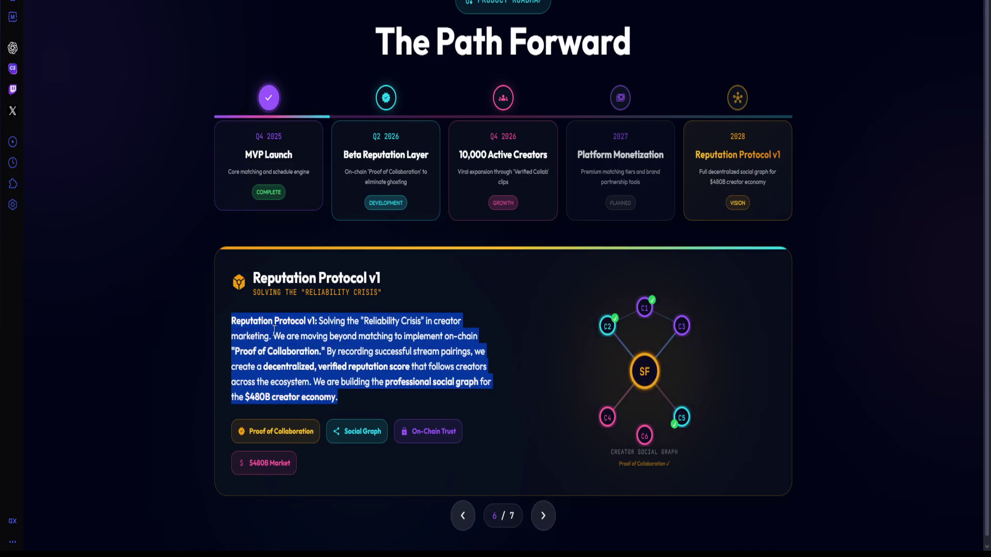
left_click(272, 325)
double_click(310, 353)
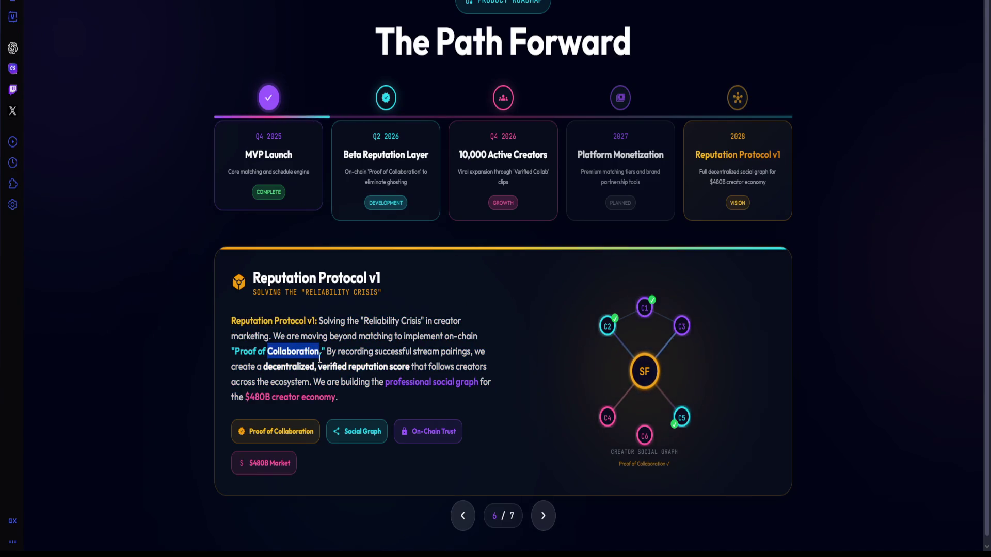
left_click(480, 386)
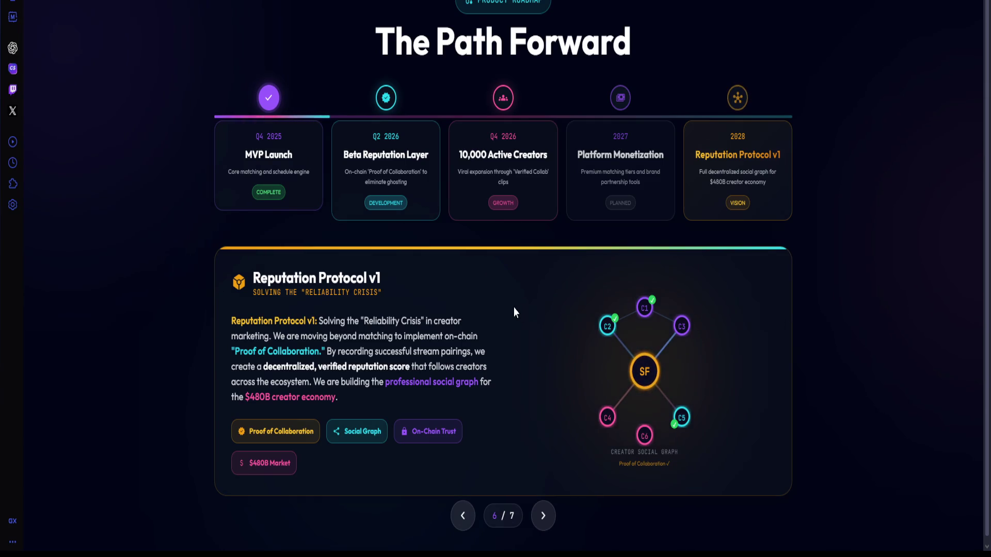
Step: Switch to the MORTALIS design document tab
left_click(245, 9)
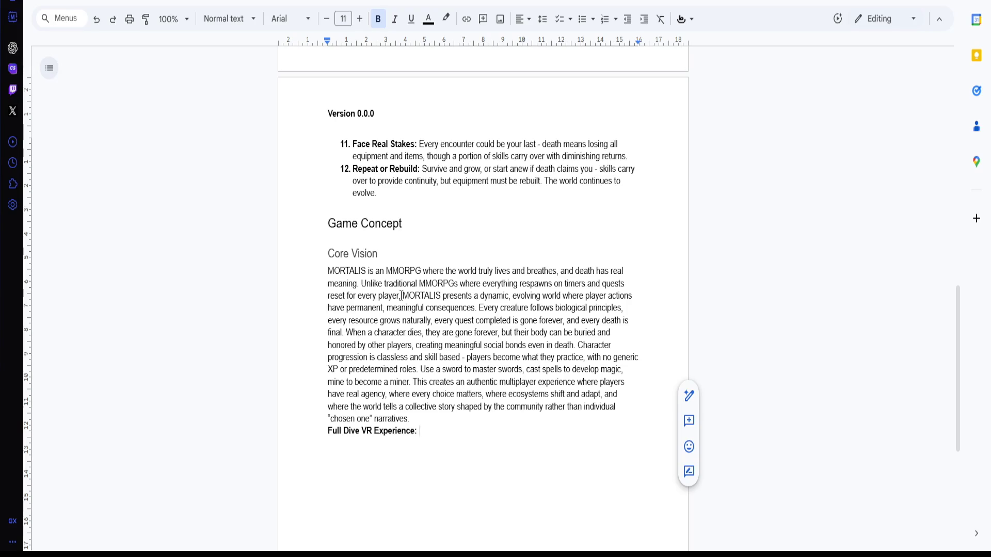
Step: Turn off bold so the description after 'Full Dive VR Experience:' is plain text
key("ctrl+b")
type("MORTALIS")
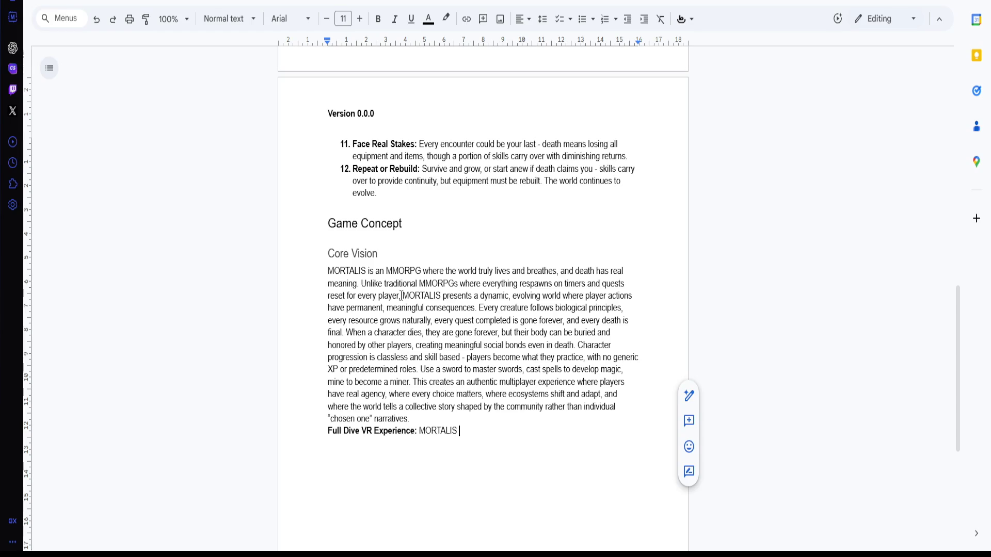
type("is designed")
type("exclusively for full dive VR ")
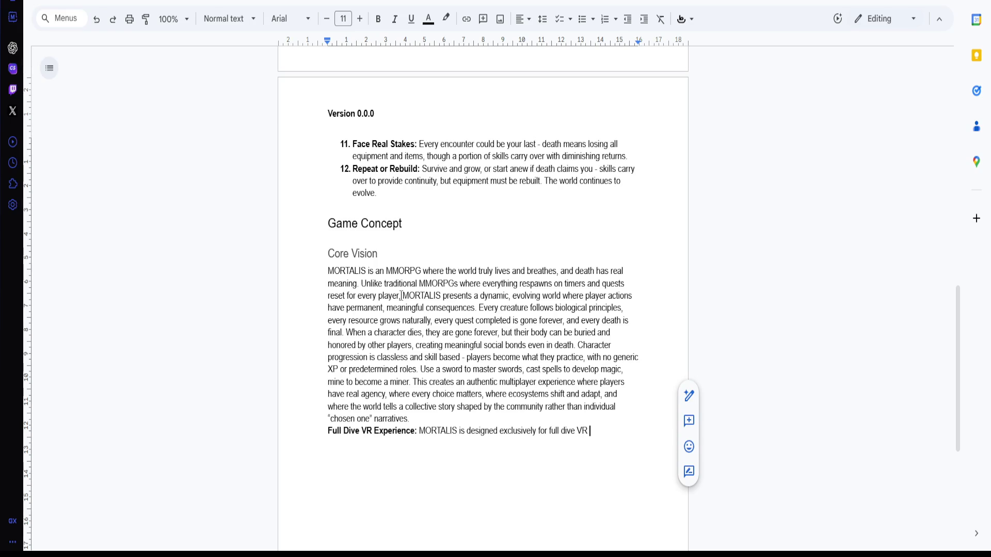
type("technology -")
type(" a revolutionary ")
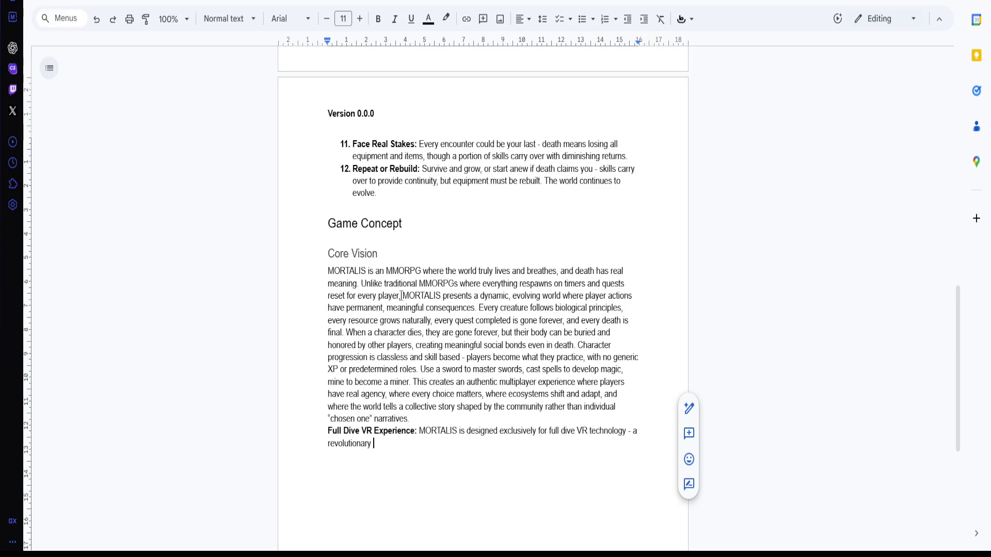
type("virtual ")
type("reality ")
type("system ")
type("that simulators")
Step: Correct 'simulators' to 'simulates all senses, enabling players to experience', removing a stray space
key("BackSpace")
key("BackSpace")
key("BackSpace")
key("BackSpace")
key("BackSpace")
key("BackSpace")
key("BackSpace")
key("BackSpace")
key("BackSpace")
type("simulates ")
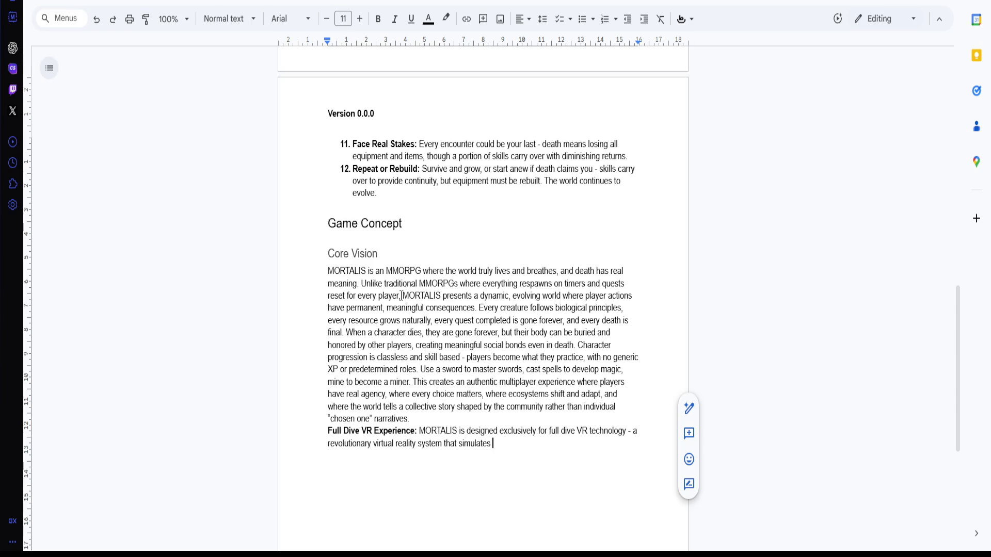
type("all senses")
key("BackSpace")
type(",")
type("enabling ")
type("players ")
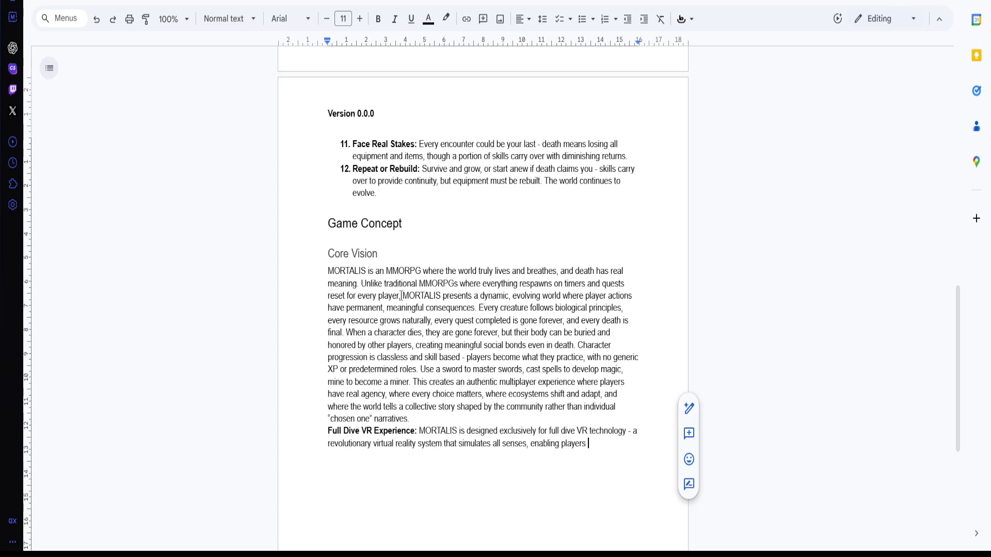
type("to experience")
triple_click(382, 308)
left_click(415, 320)
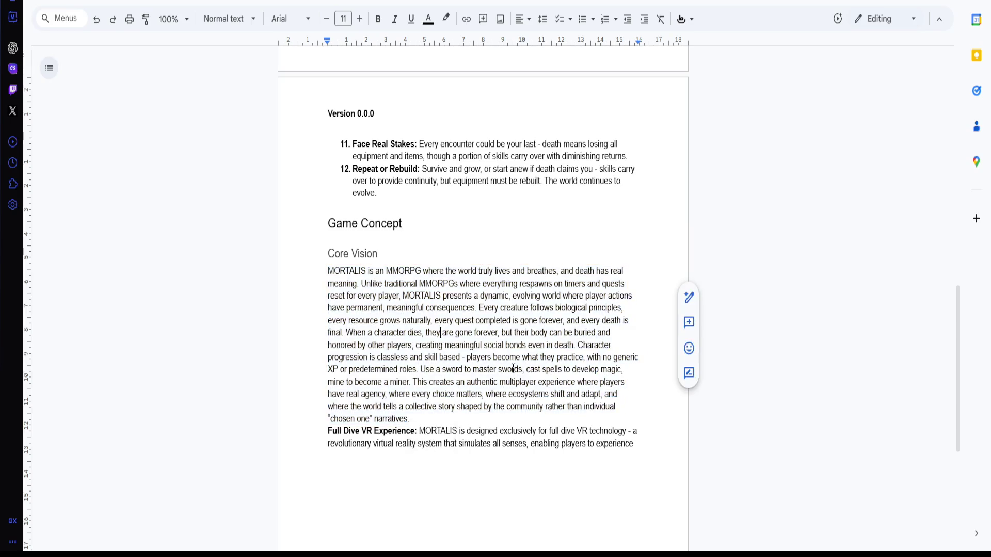
triple_click(420, 380)
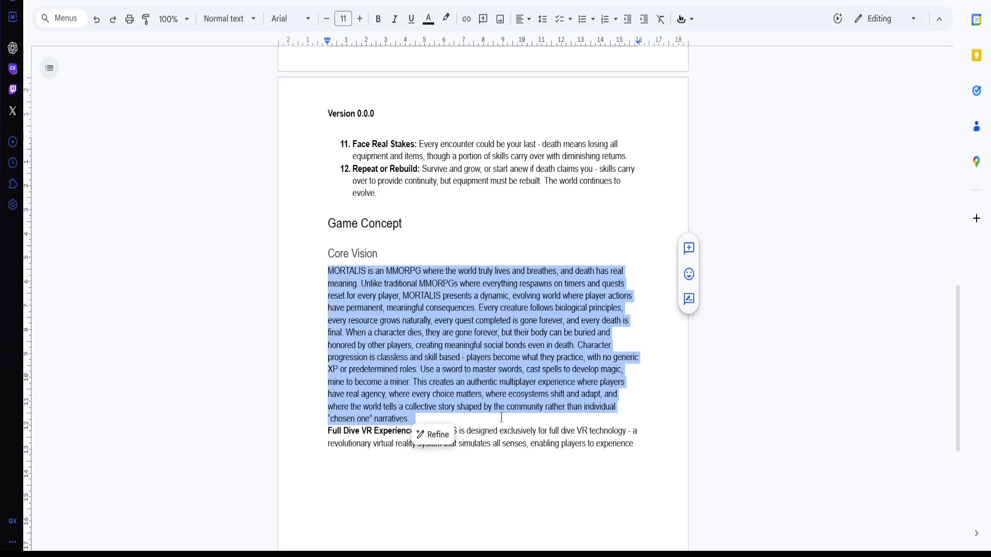
triple_click(453, 393)
key("alt+Tab")
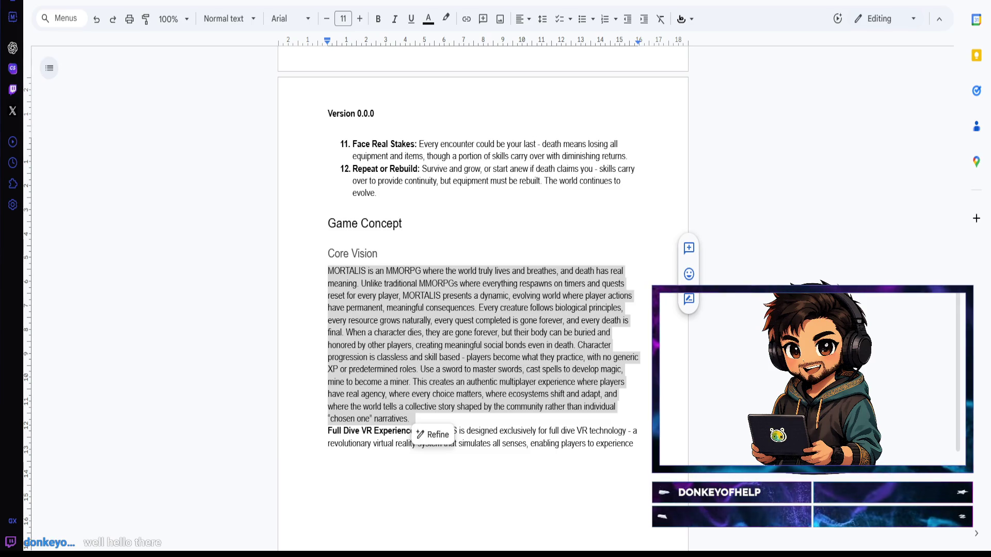
key("alt+Tab")
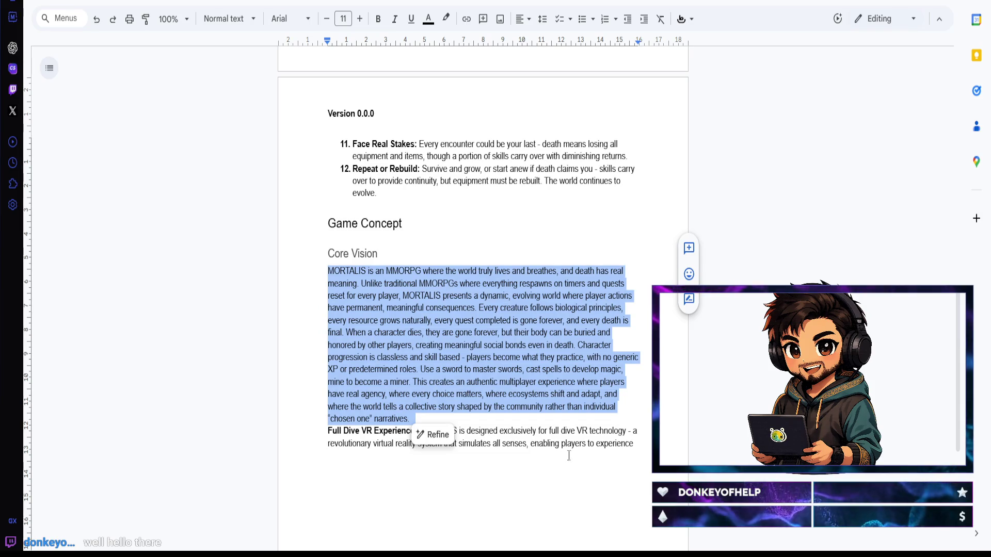
left_click(540, 420)
Step: Finish the sentence with '...as if they were truly present.' at the paragraph's end
left_click(646, 444)
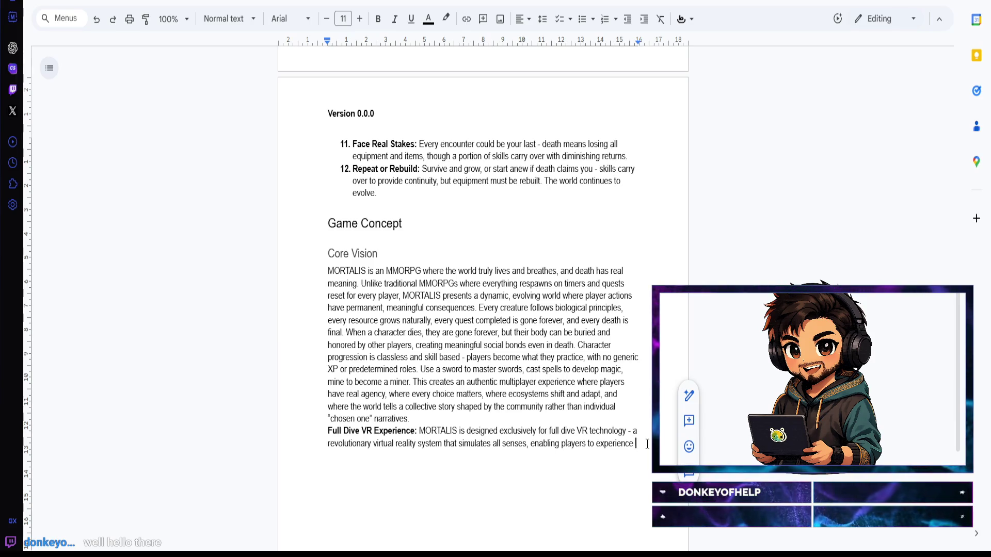
type("the game world as")
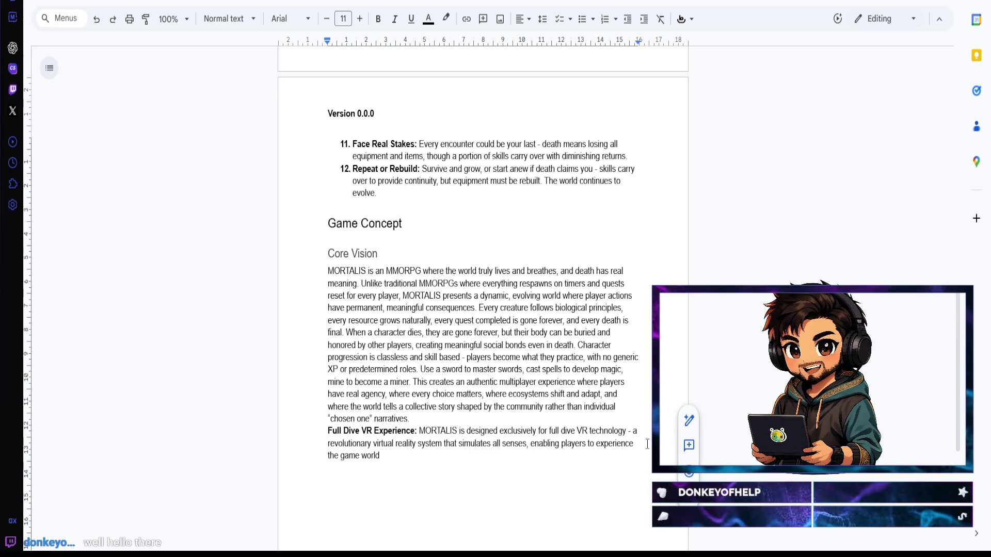
type(" if t")
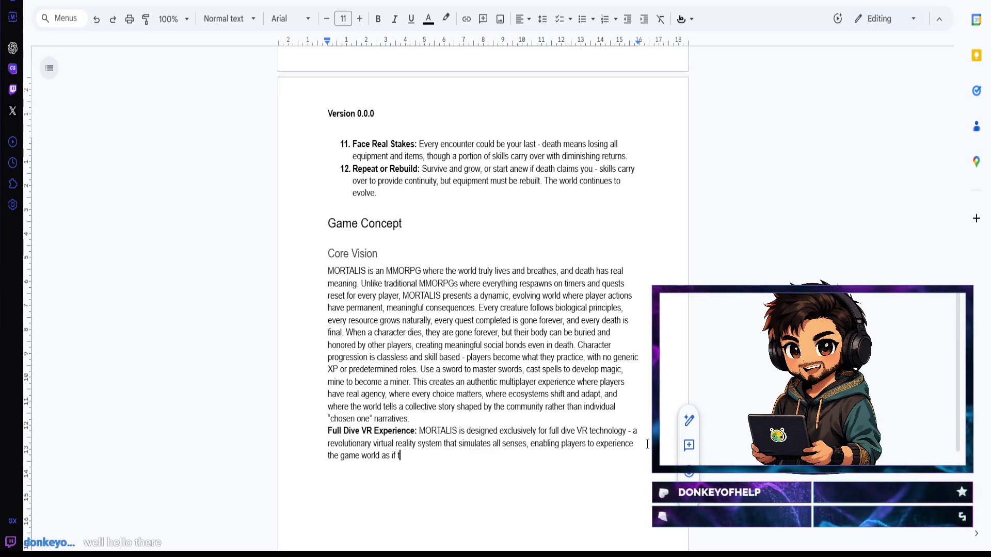
type("hey were truly present")
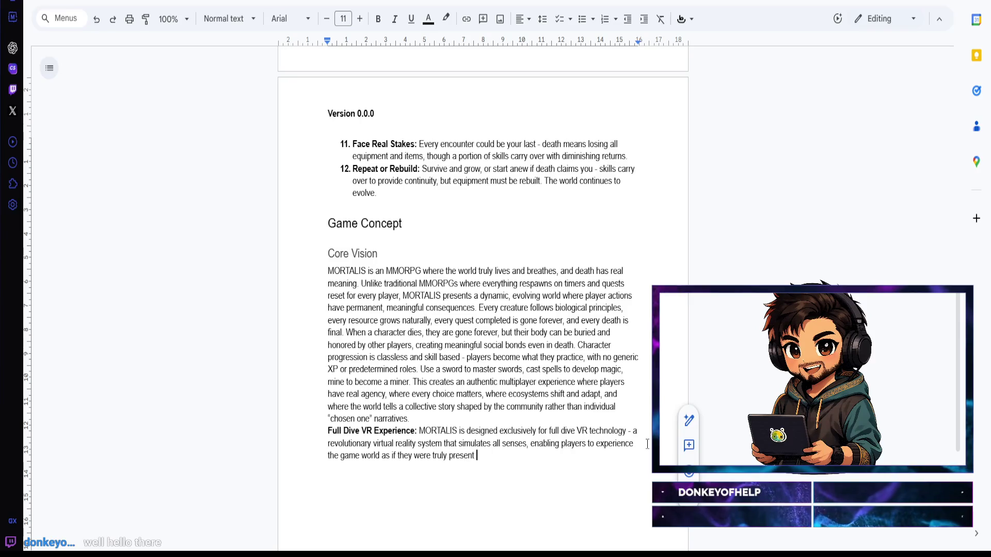
key("BackSpace")
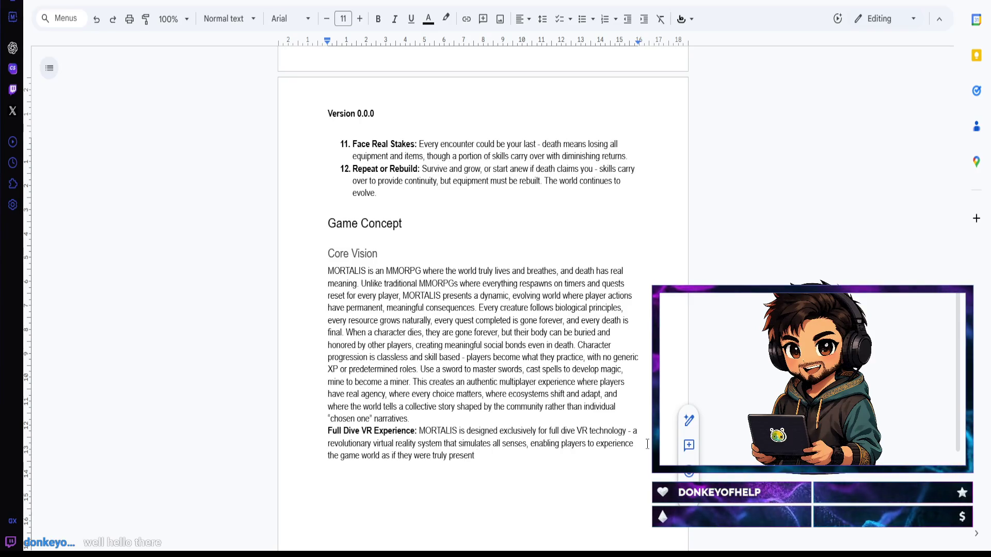
type(". ")
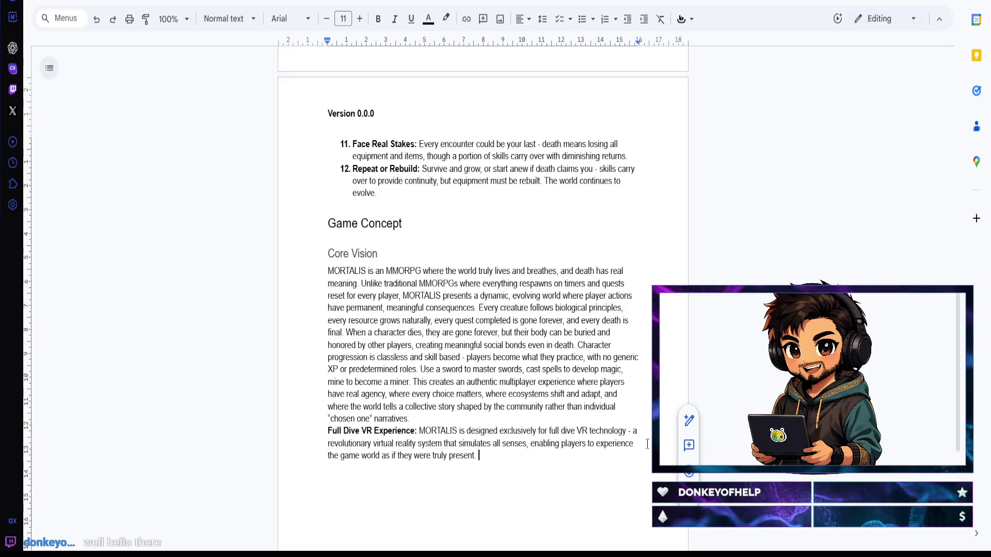
type("Through ")
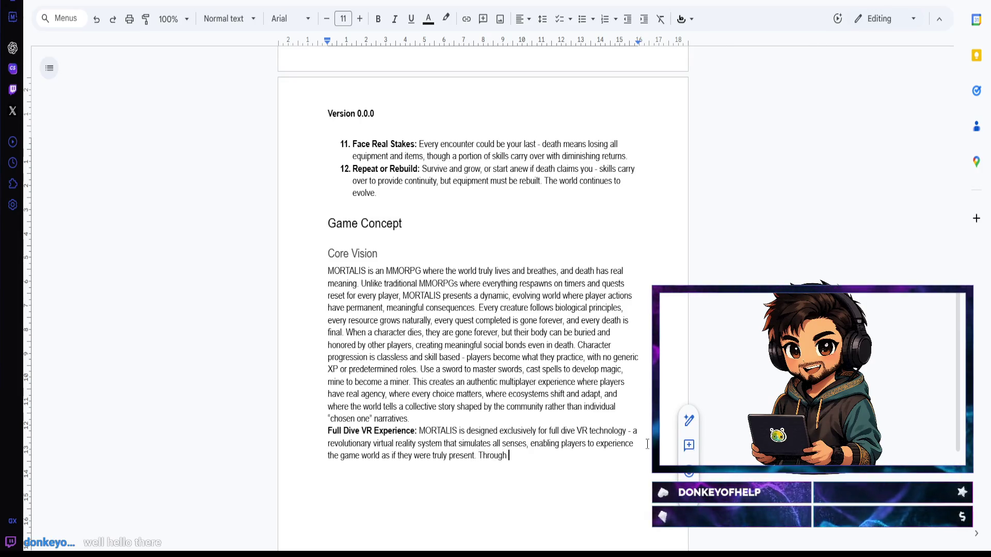
type("neural ")
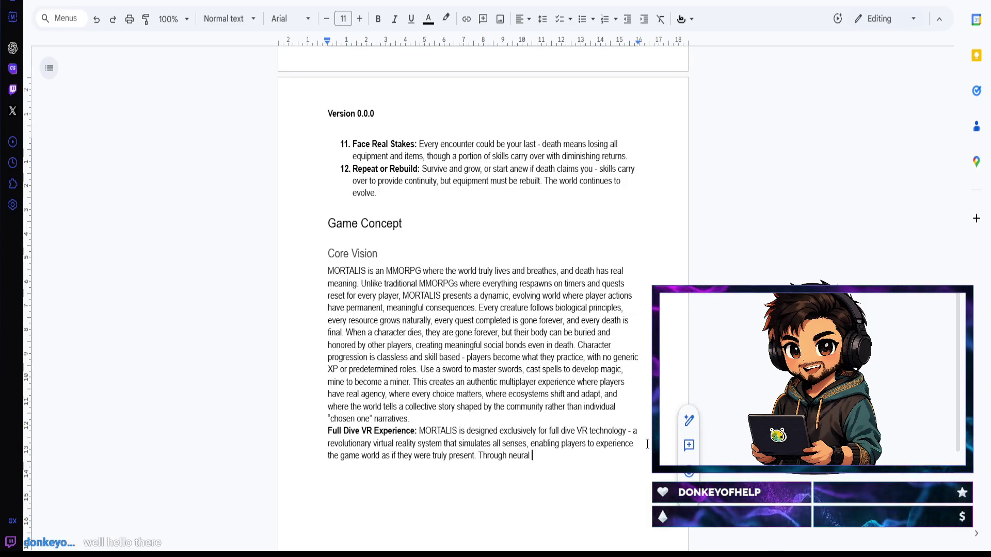
type("interface ")
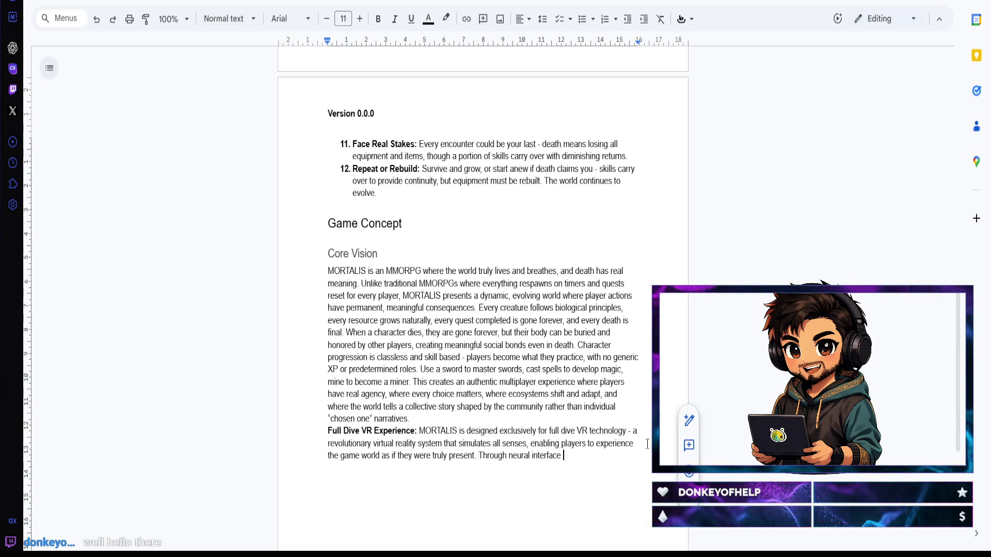
type("and full sensoryu")
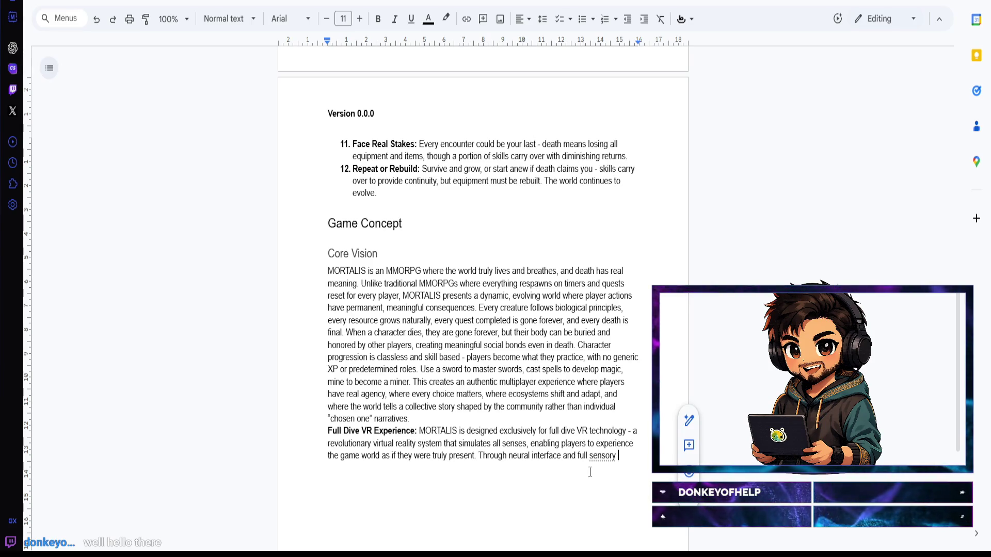
type("imulation, players move naturally")
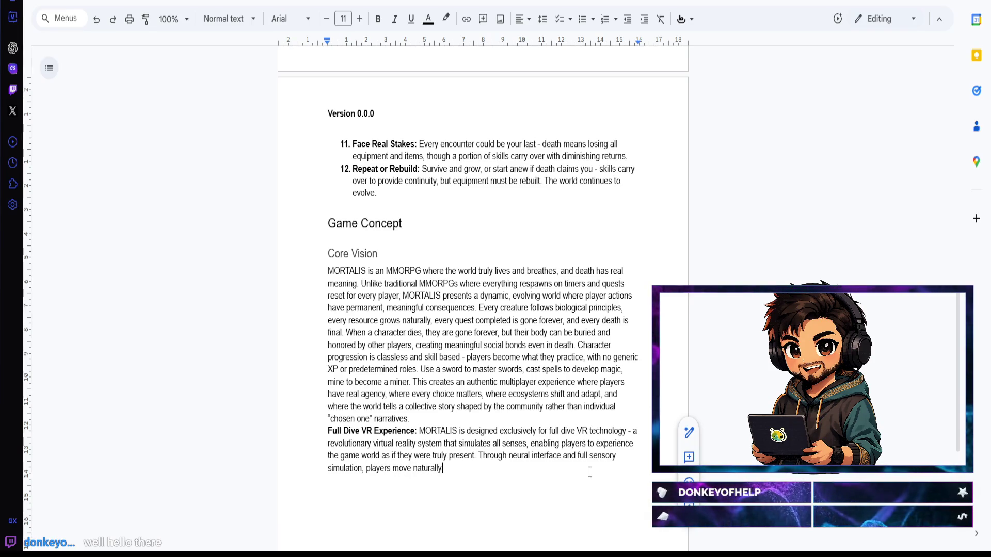
type(", ")
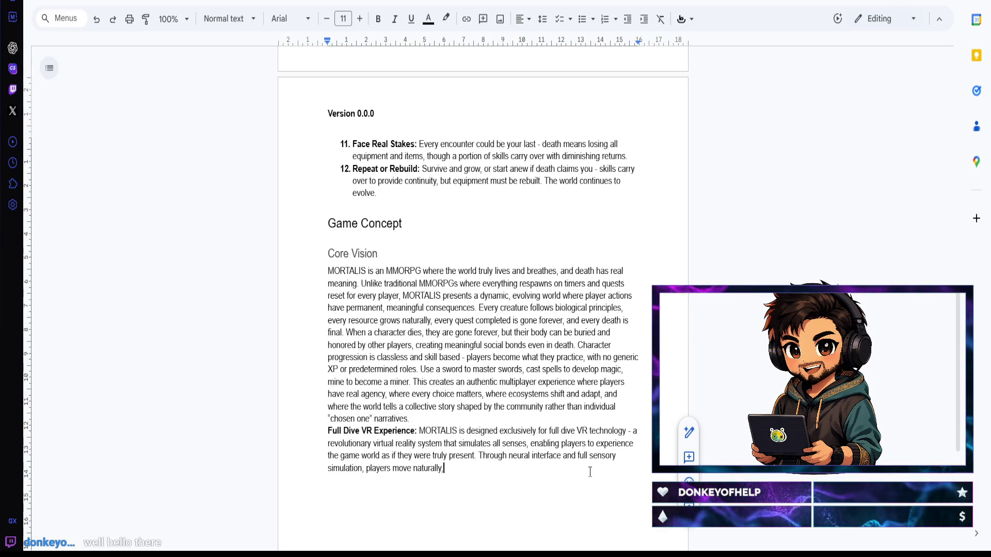
type("feel the in")
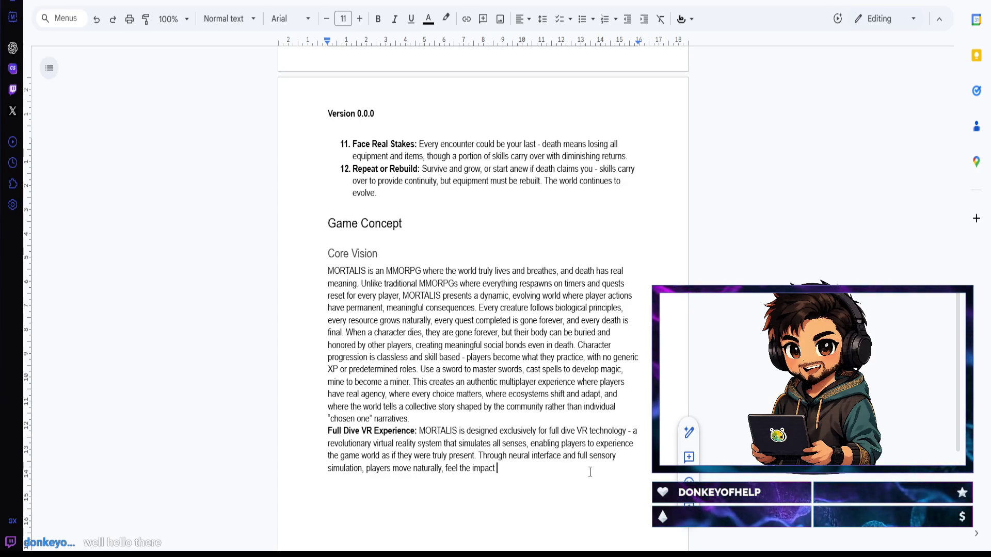
type("of combat ")
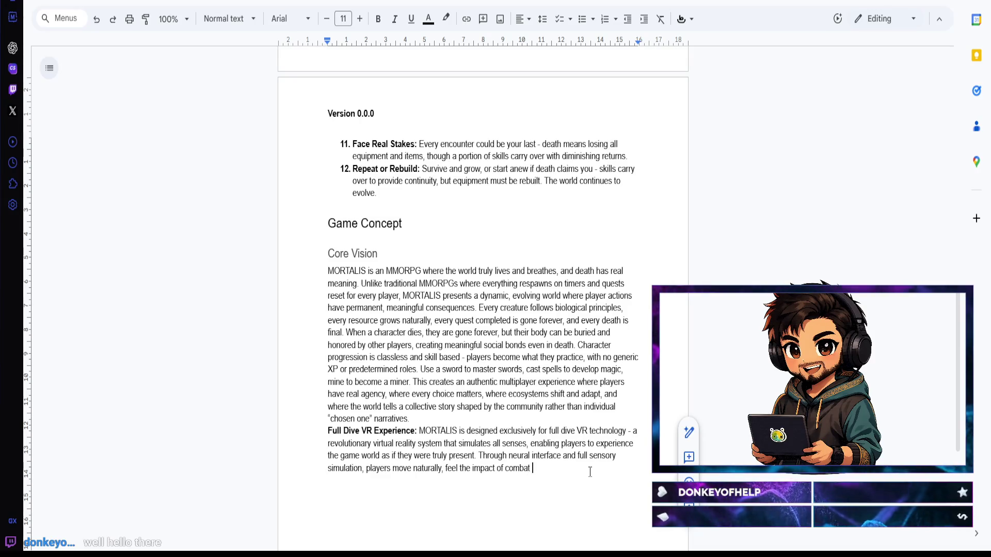
type(", smell")
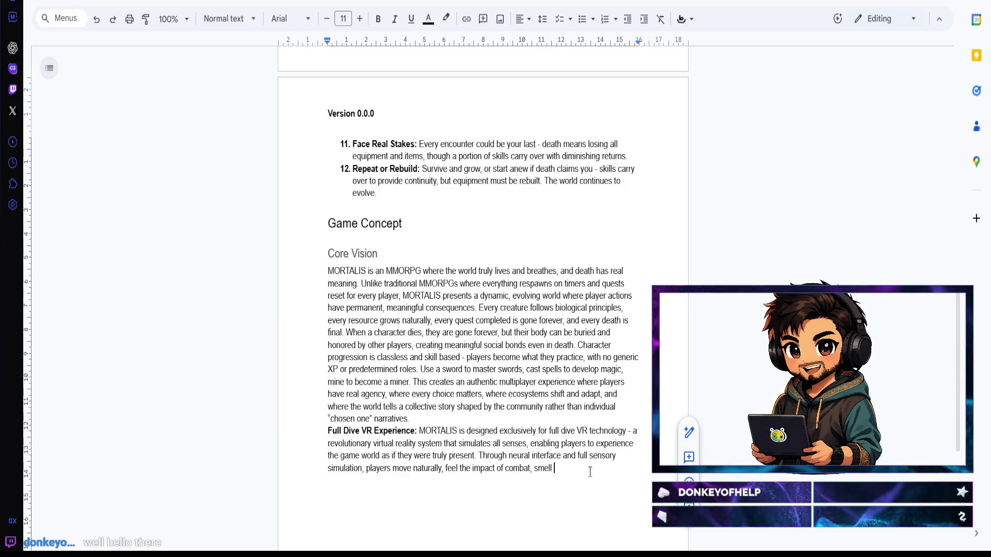
type("the environment")
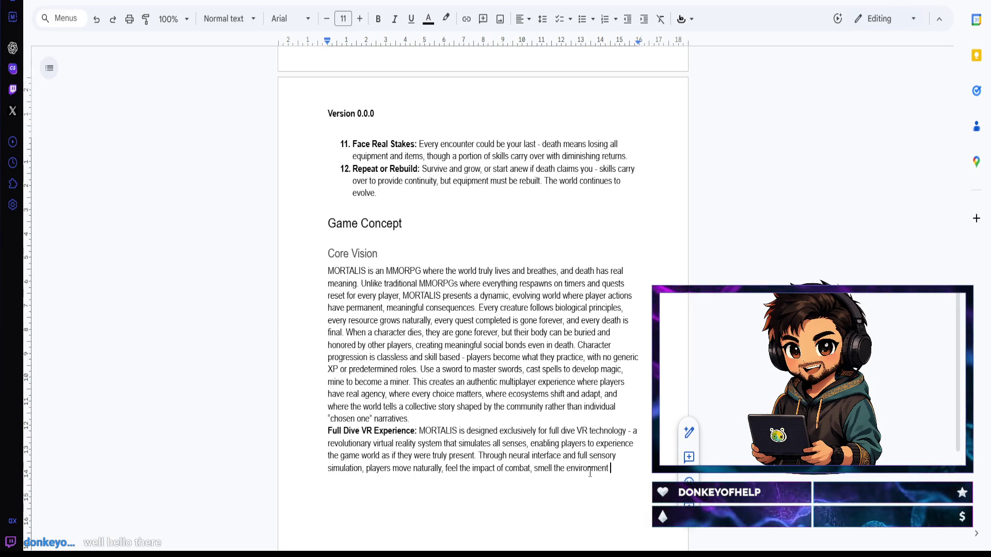
type("roles")
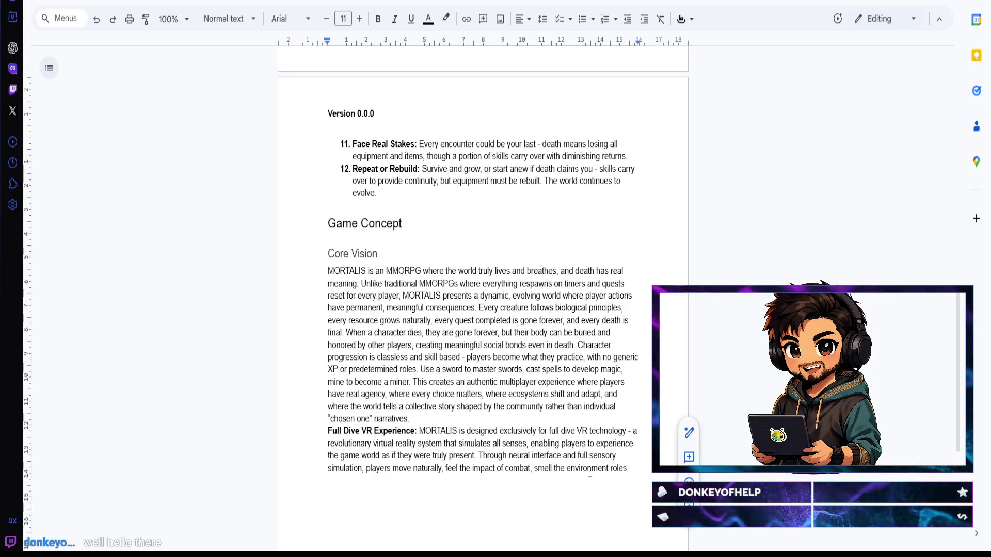
Step: Remove the stray word 'roles' so the paragraph continues '...smell the environment, and interact'
key("BackSpace")
key("BackSpace")
key("BackSpace")
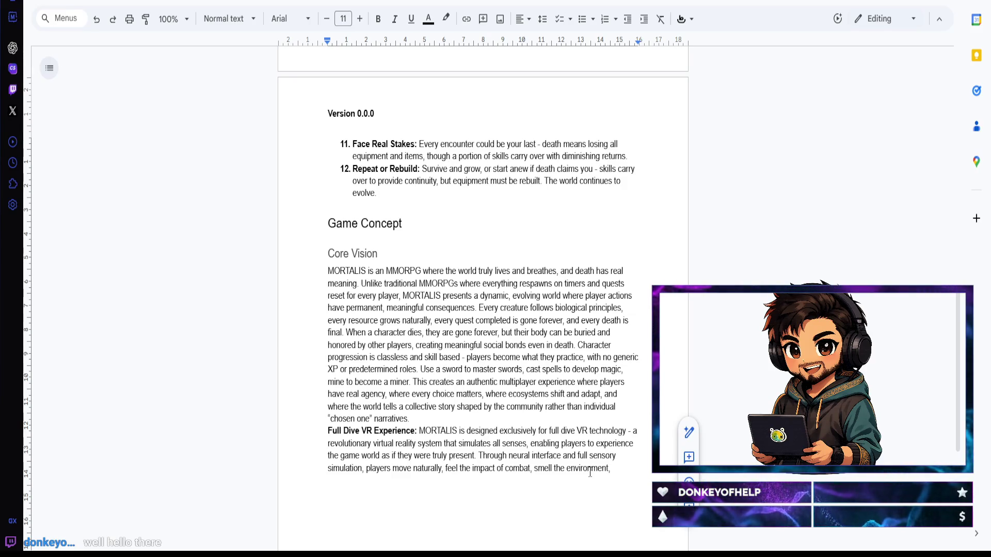
type("and interact ")
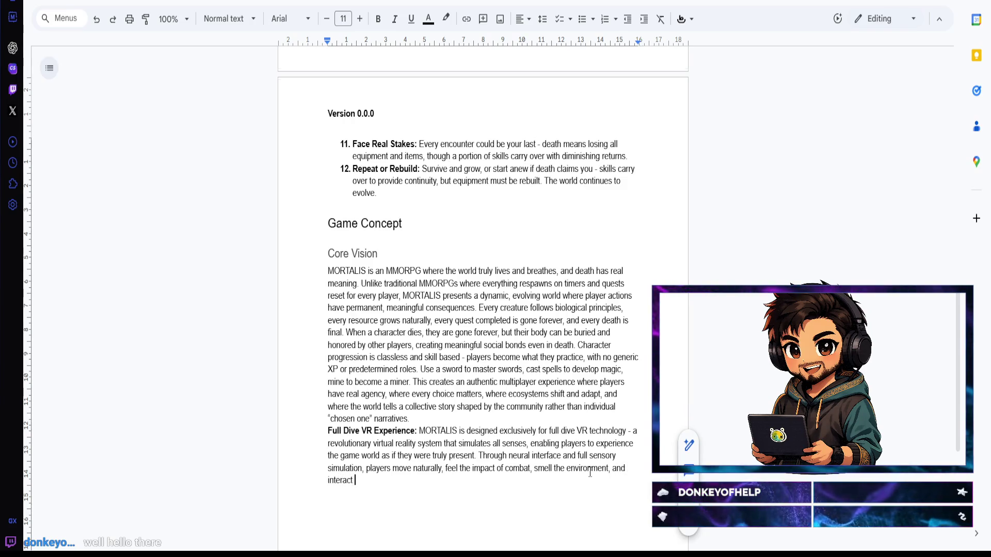
type("with the world ")
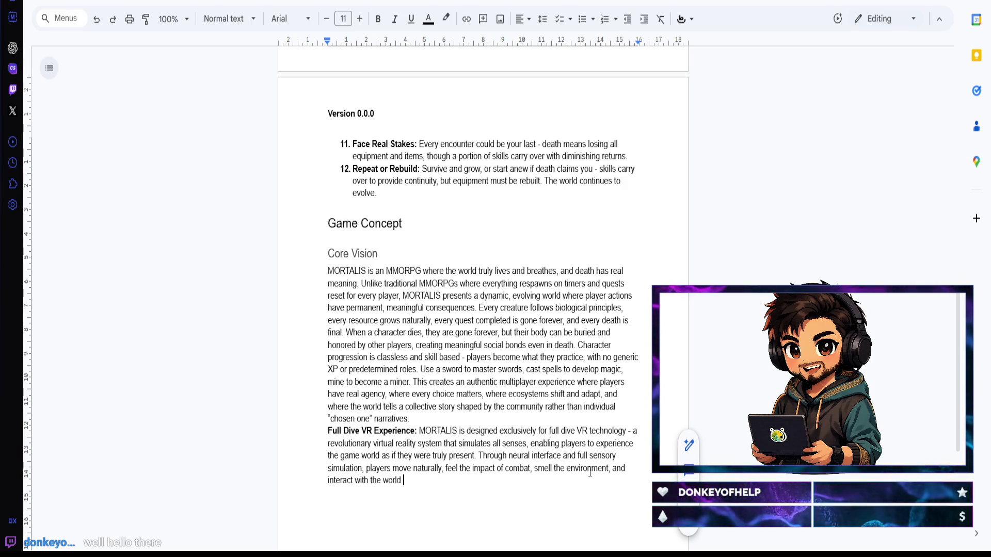
type("using their physical body.")
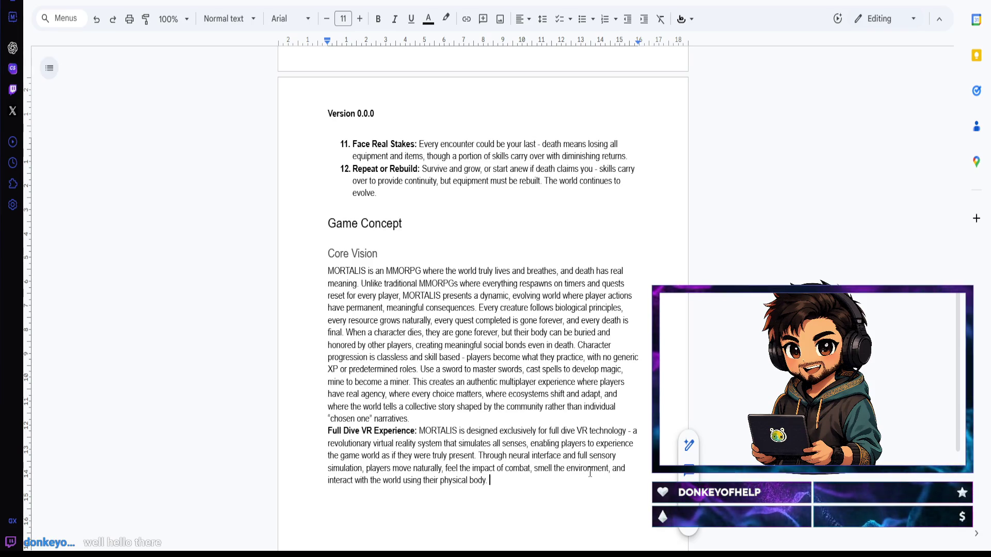
type(" This unprecedented ")
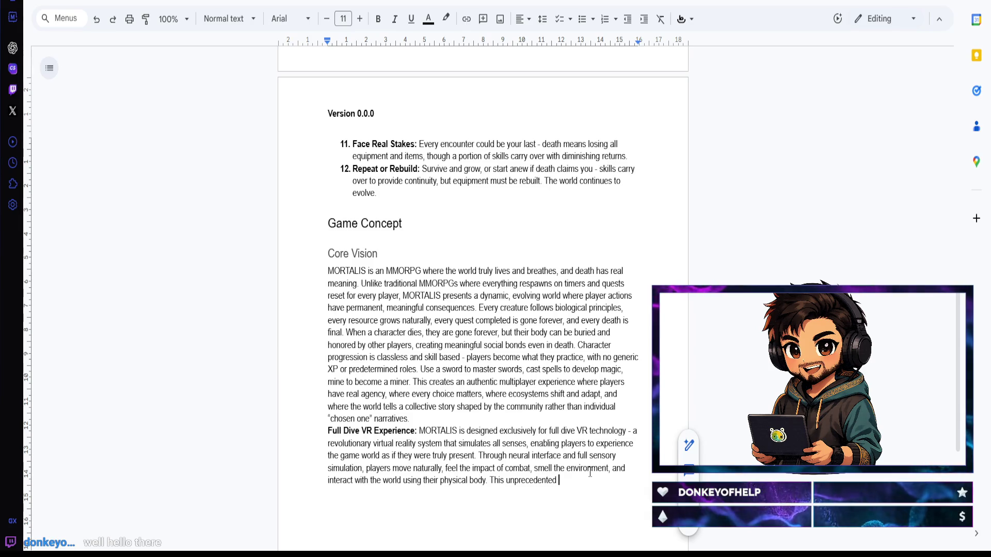
type("level of ")
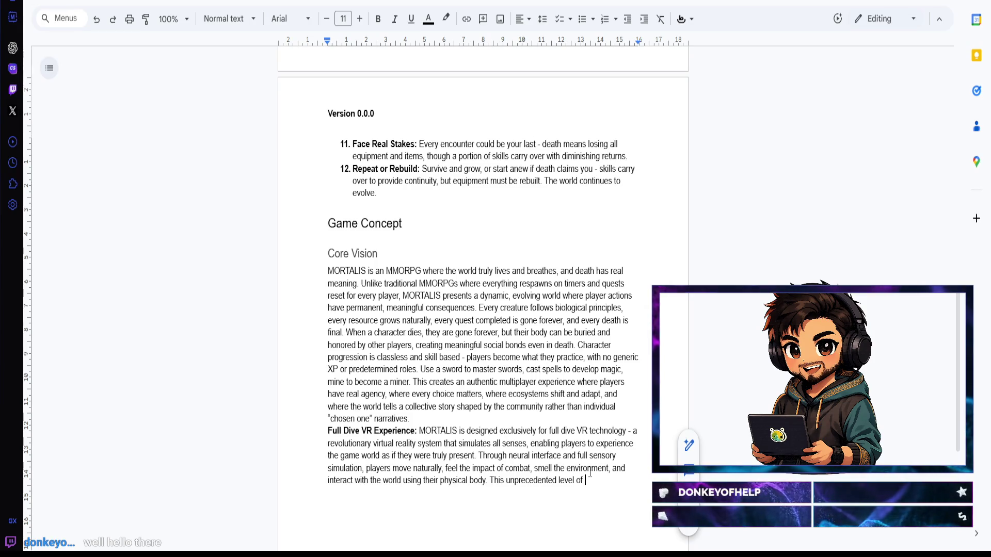
type("immersion")
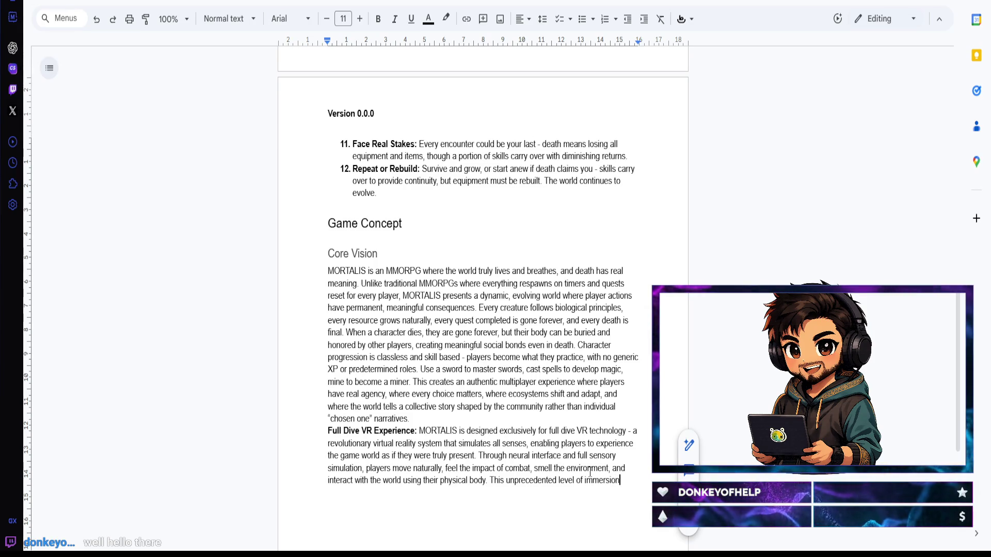
type(" m")
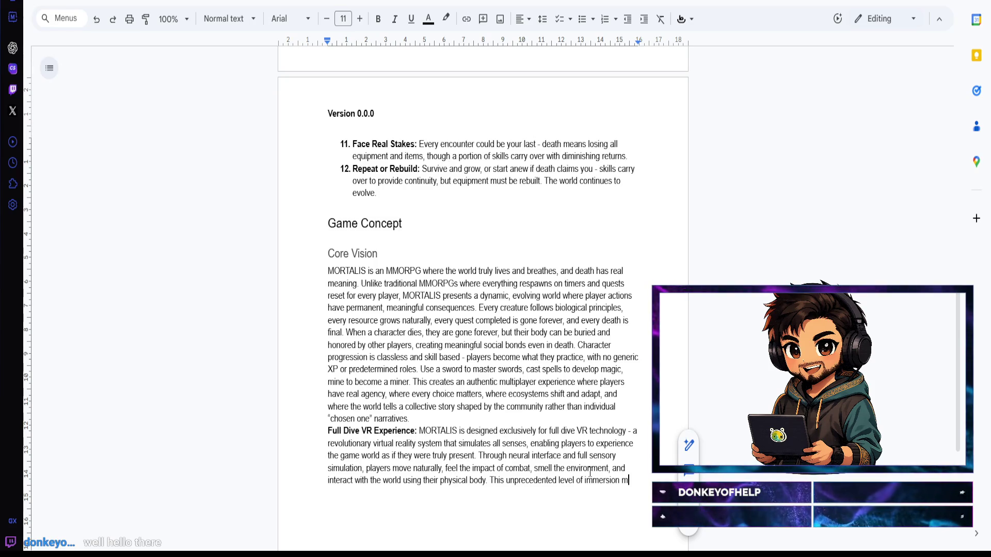
type("akes every envo")
Step: Fix 'encounter' and the space after 'meaningful' while writing 'every death meaningful, and every moment'
key("BackSpace")
key("BackSpace")
key("BackSpace")
type("counter feel real, ")
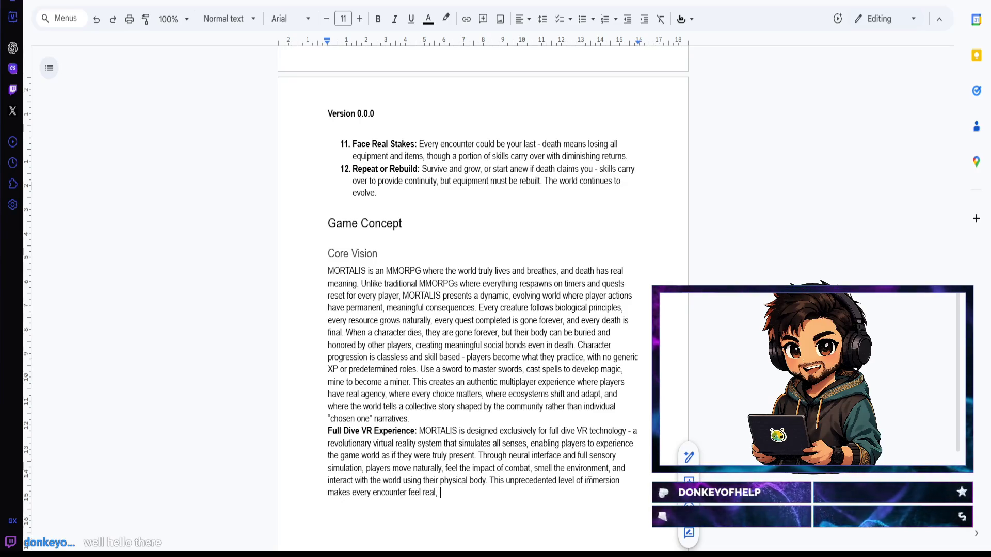
type("every")
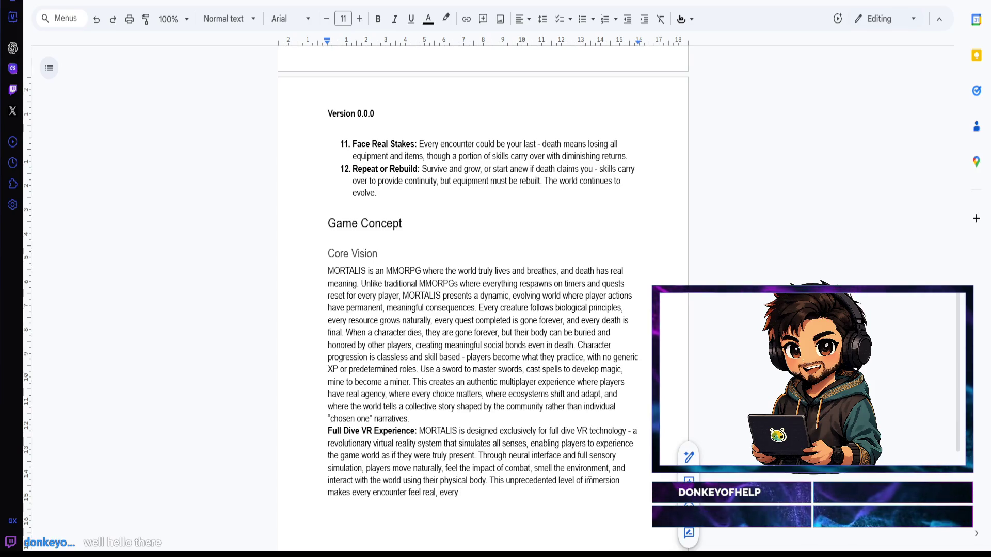
type(" death")
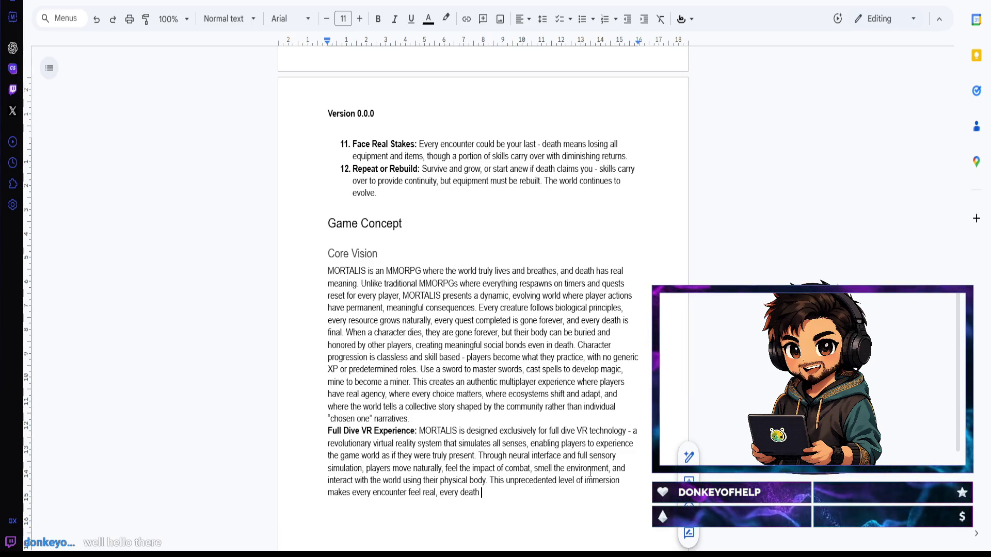
type("m")
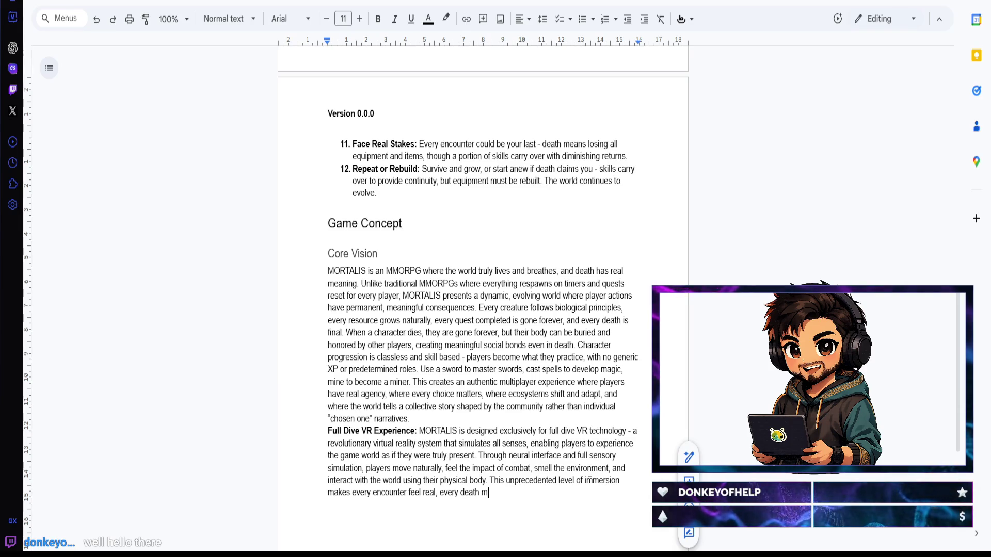
type("aningu")
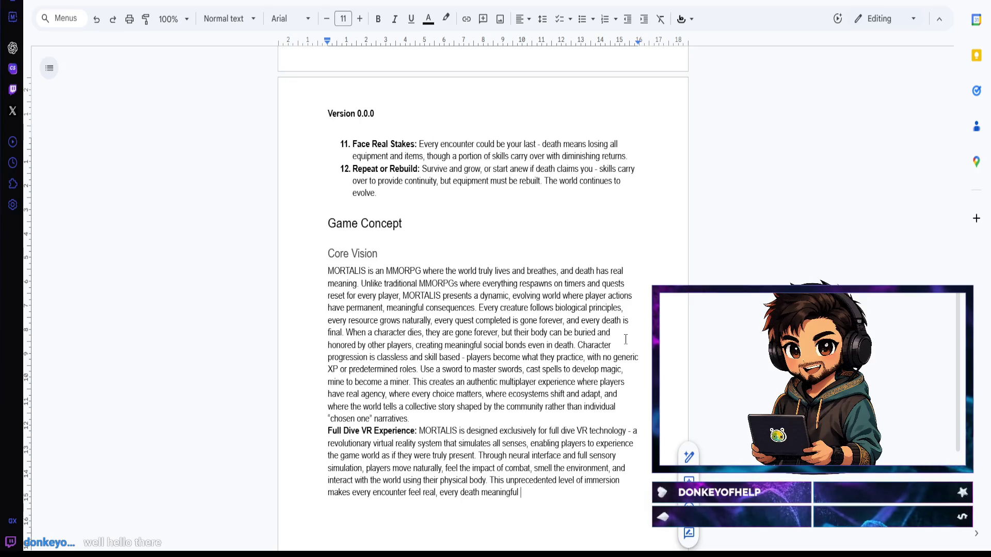
key("BackSpace")
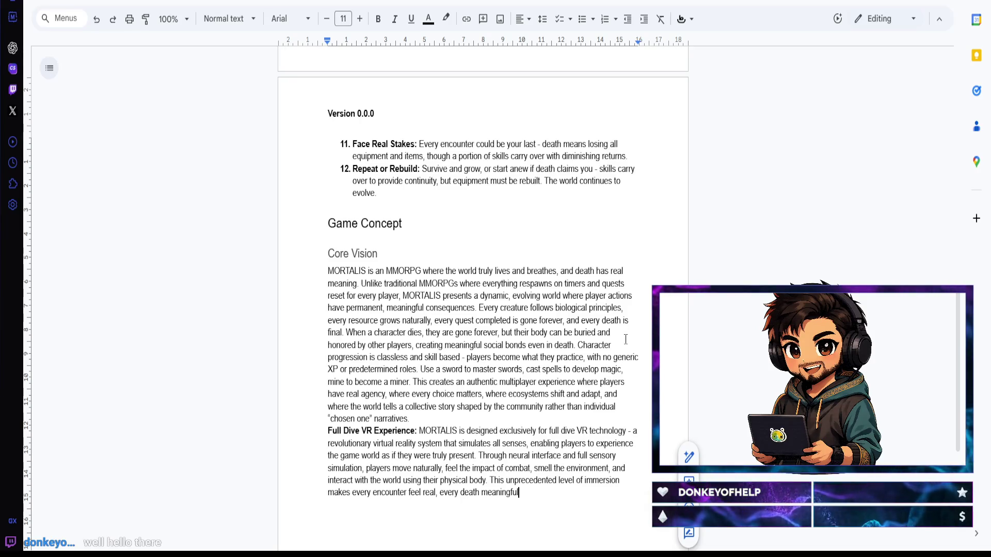
type(", and ")
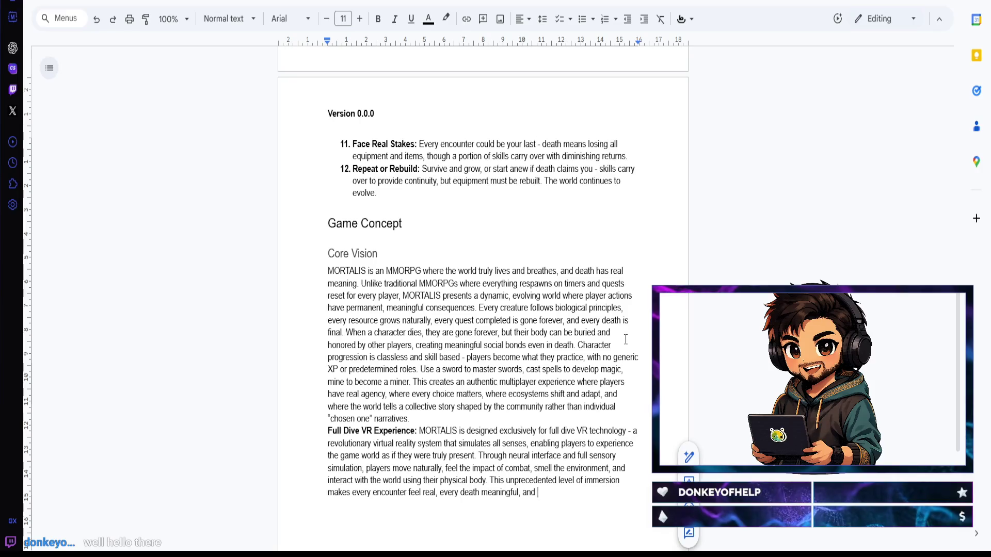
type("every moment")
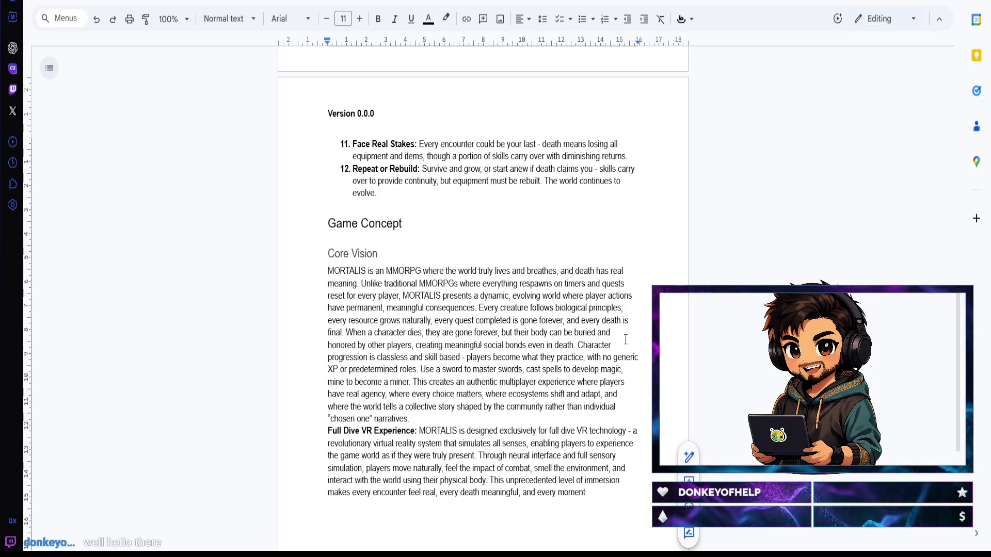
type(" in the")
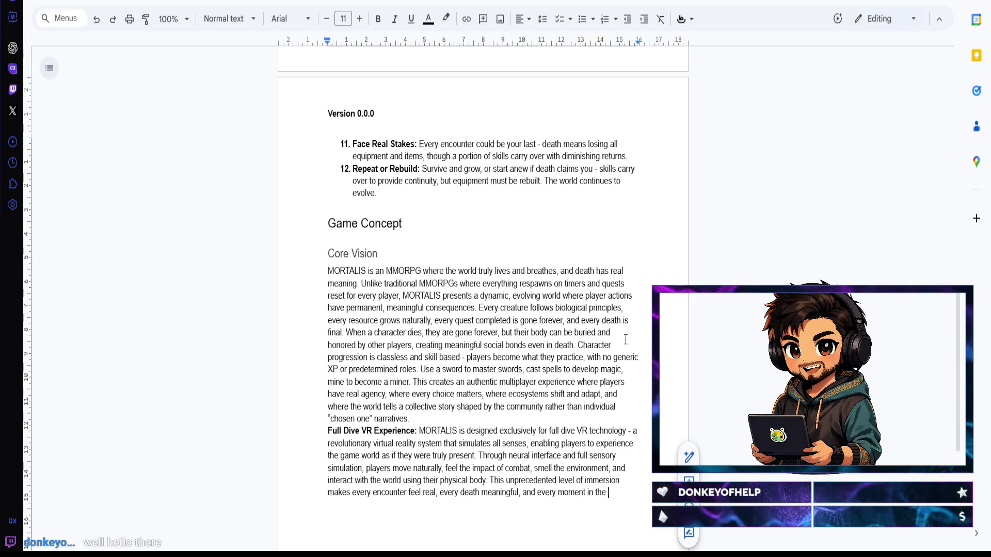
type("living ")
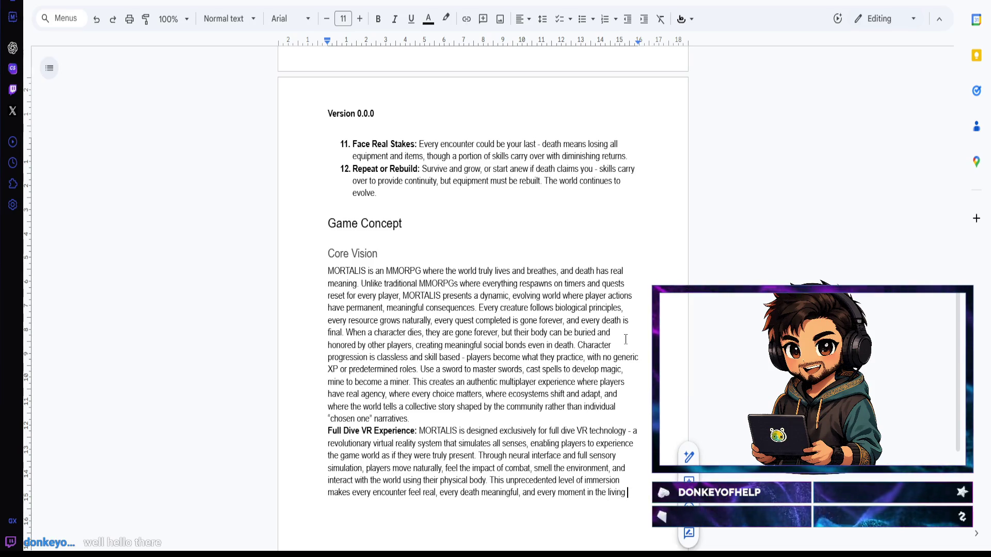
type("world truly visceral. The f")
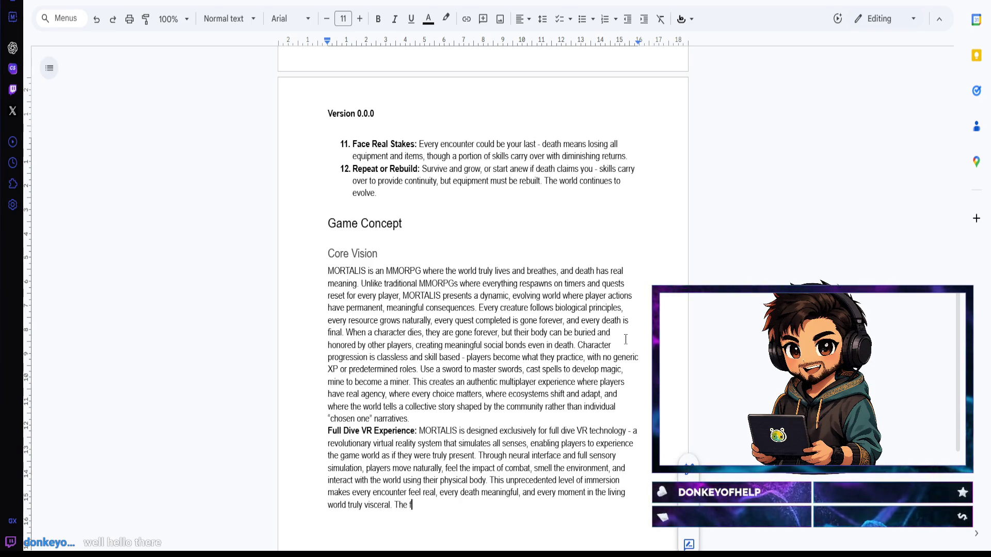
type("ull dive ")
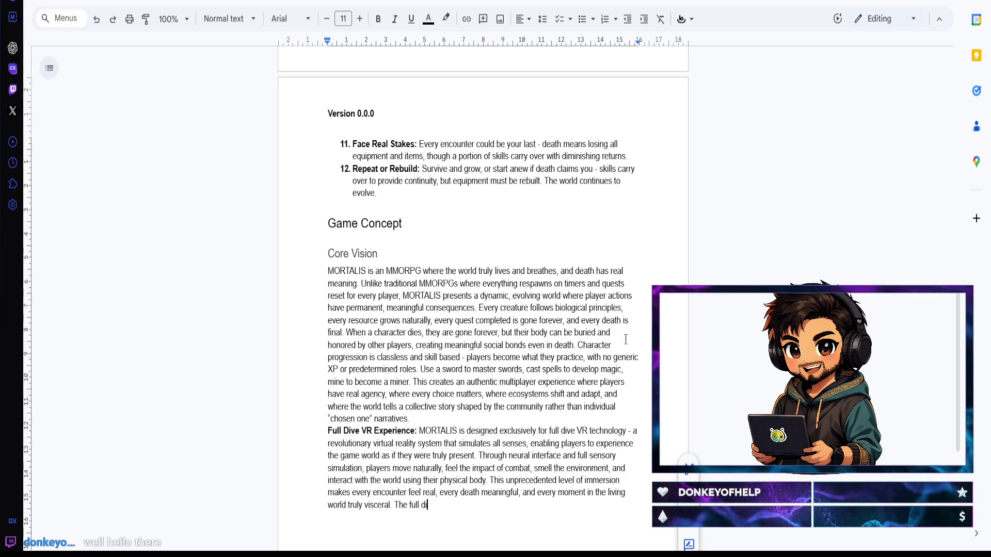
type("VR ")
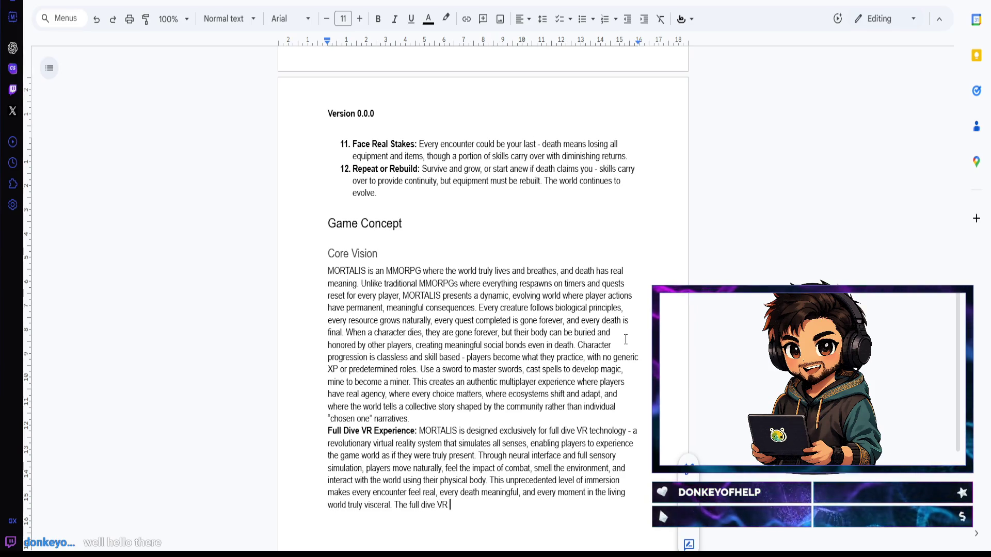
type("experience ")
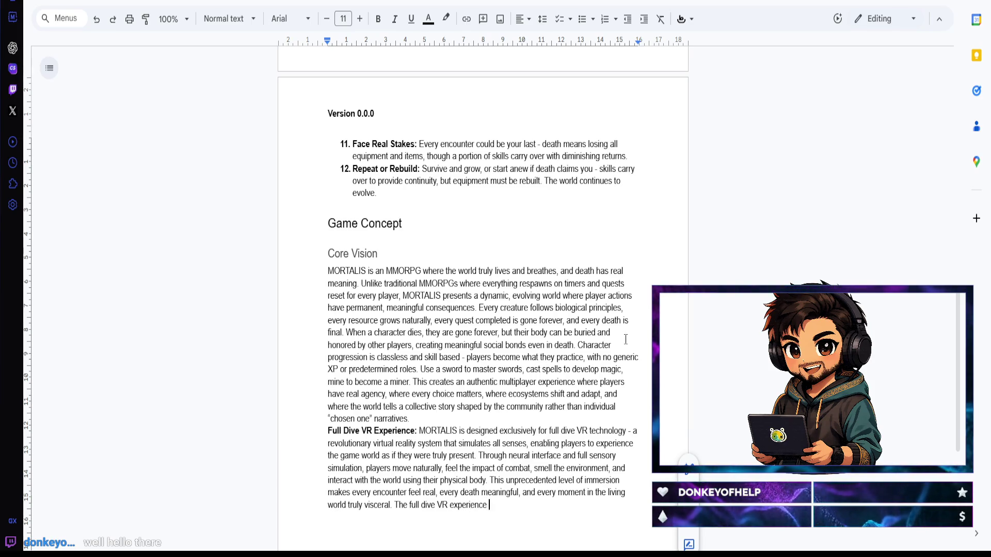
type("transforms ")
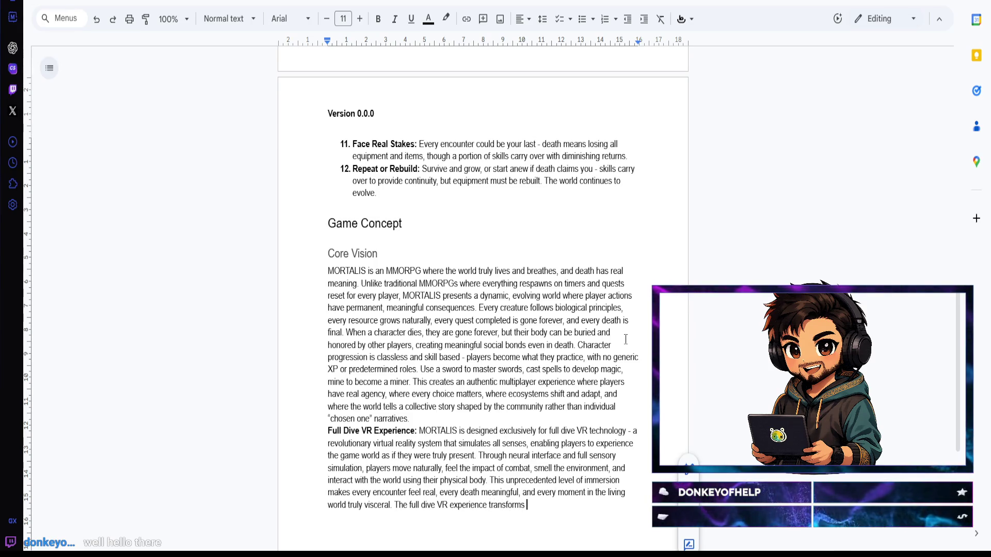
type("MORTALIS")
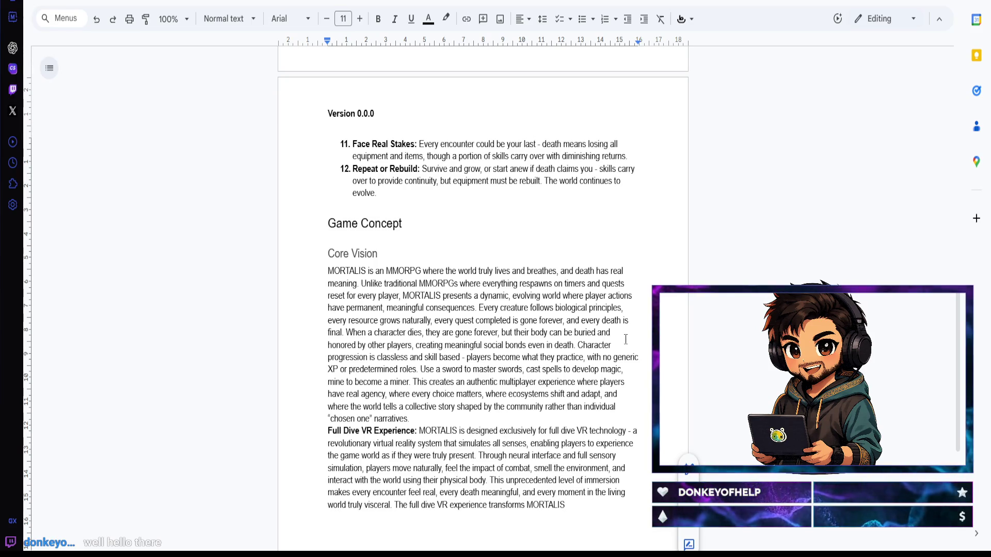
type(" from a game ")
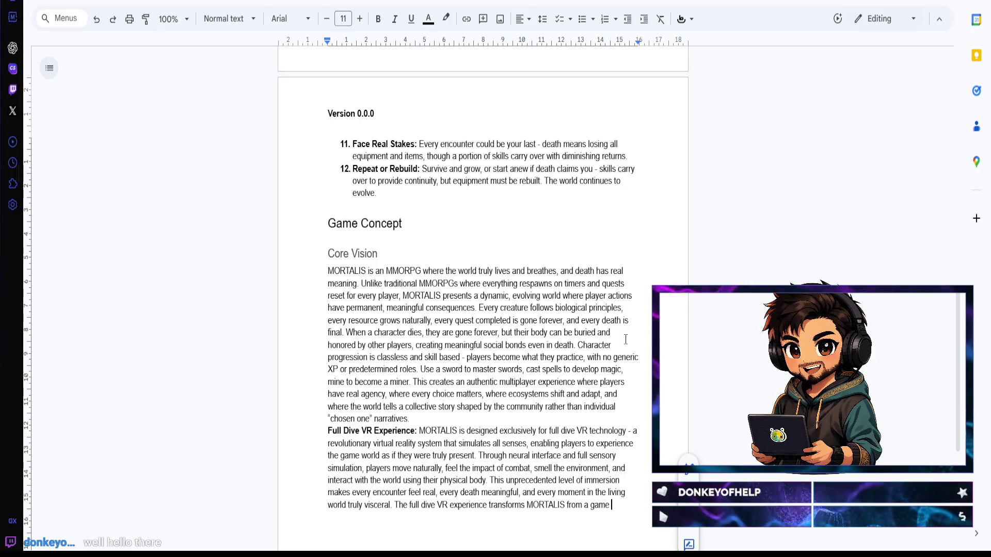
type("into a second life")
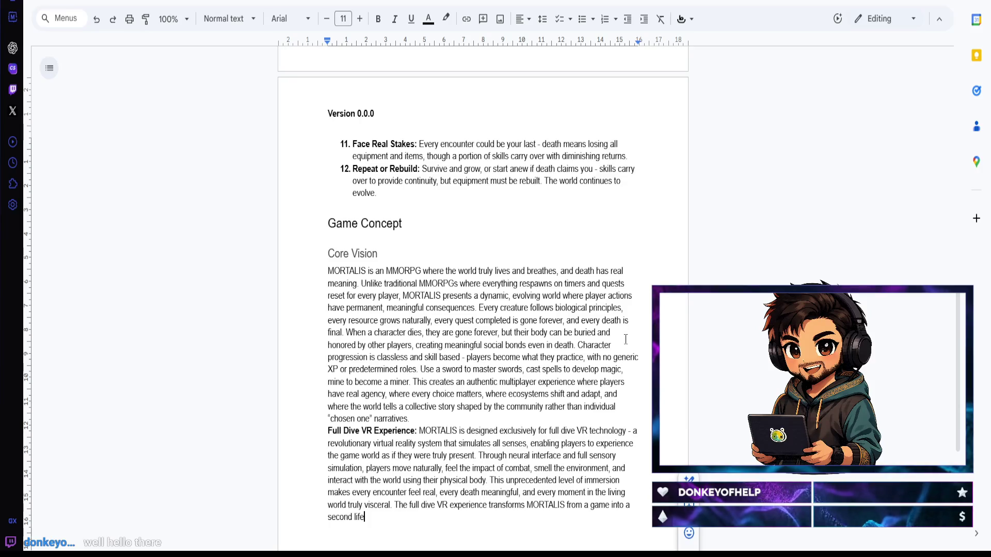
type(" where players must physically master skills, fee")
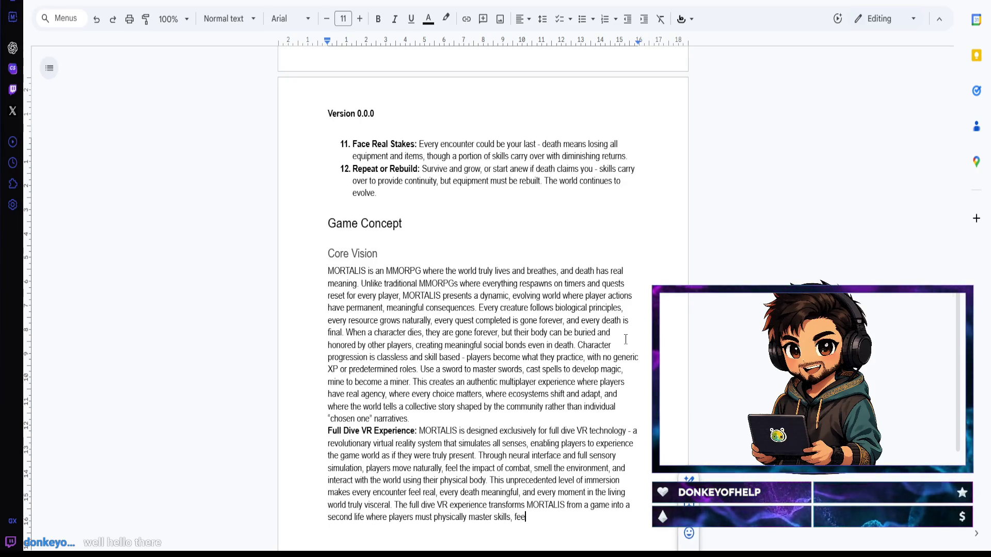
type("l the weight of their decisions, ")
type("and experience ")
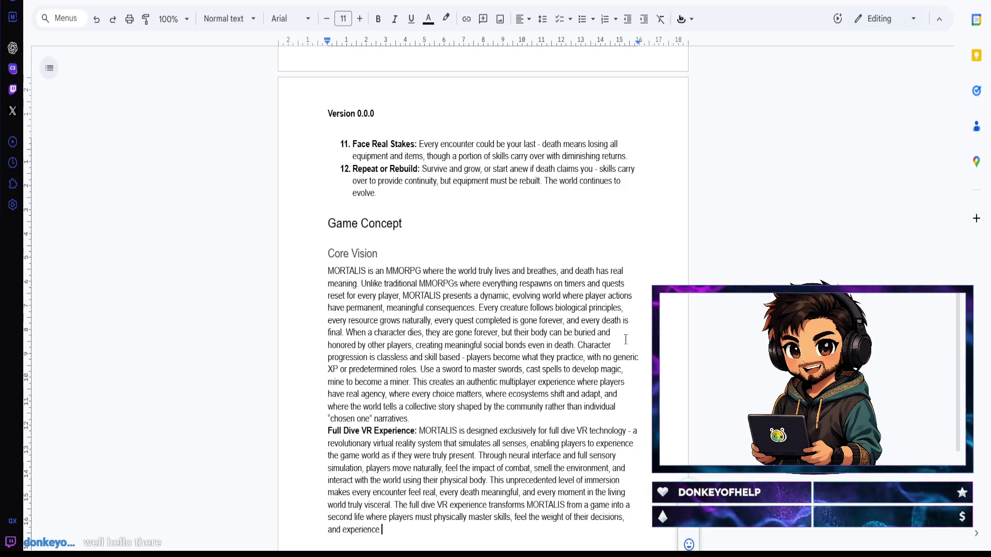
type("the consequence")
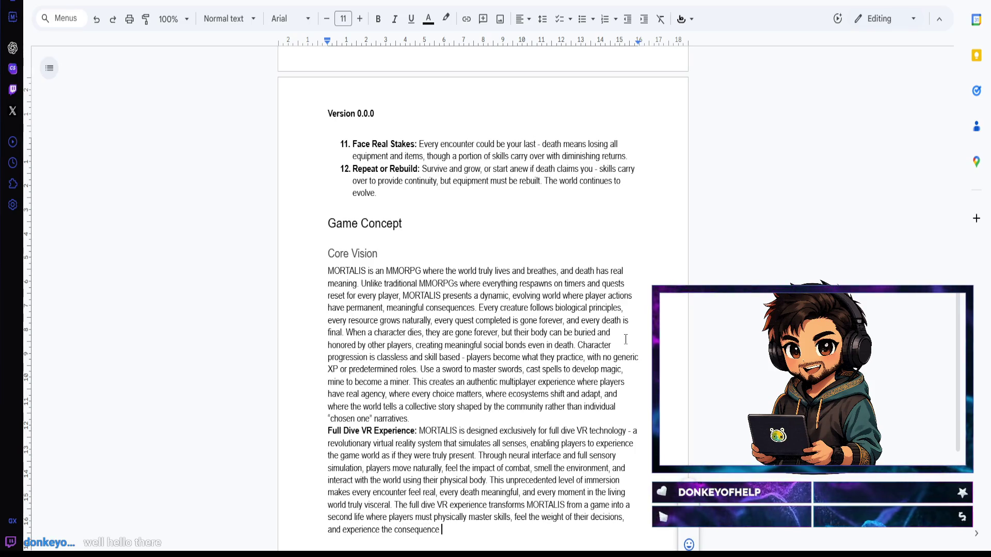
type("s of their ")
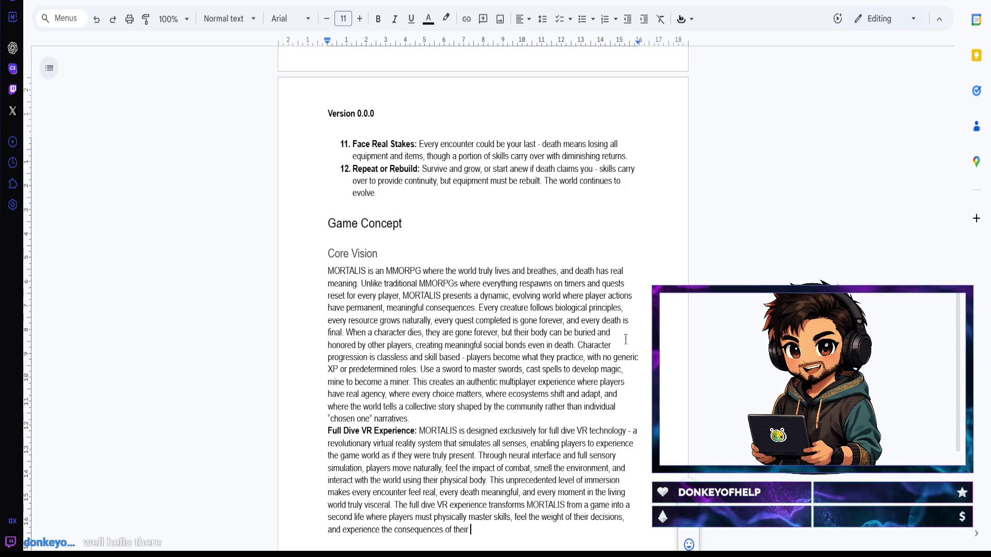
type("actions qwi")
Step: Erase the mistyped word after 'actions' so the sentence reads '...consequences of their actions with'
key("BackSpace")
key("BackSpace")
key("BackSpace")
type("with ")
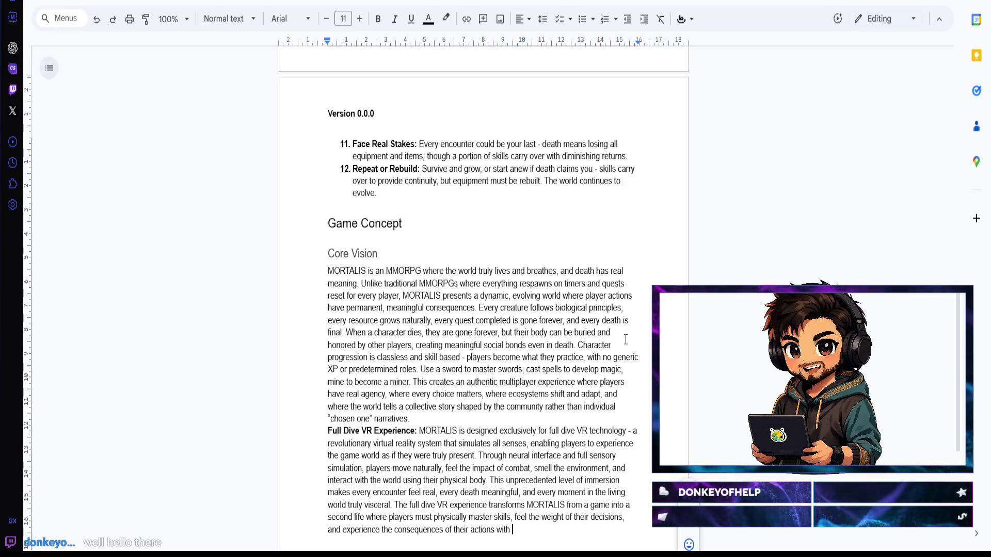
type("complete s")
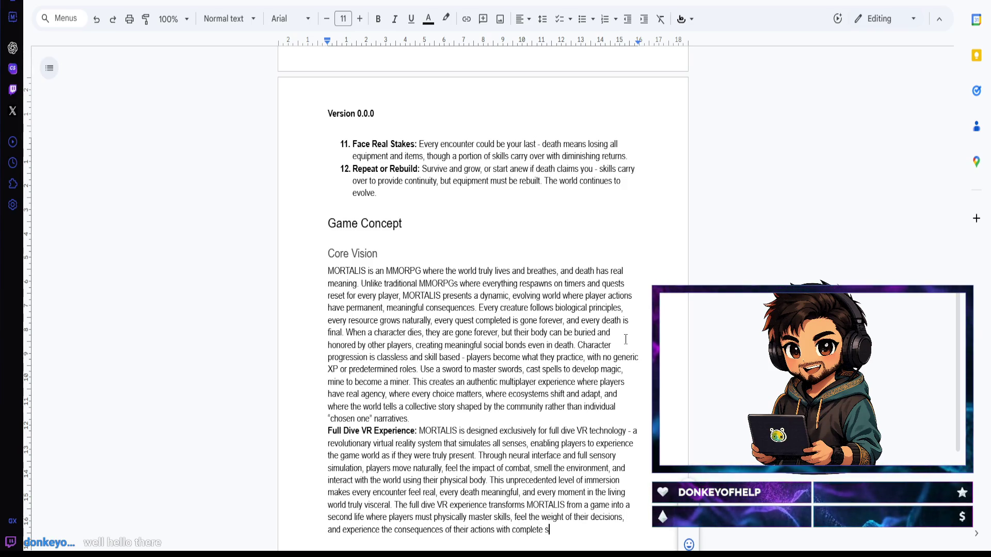
type("ry realism.")
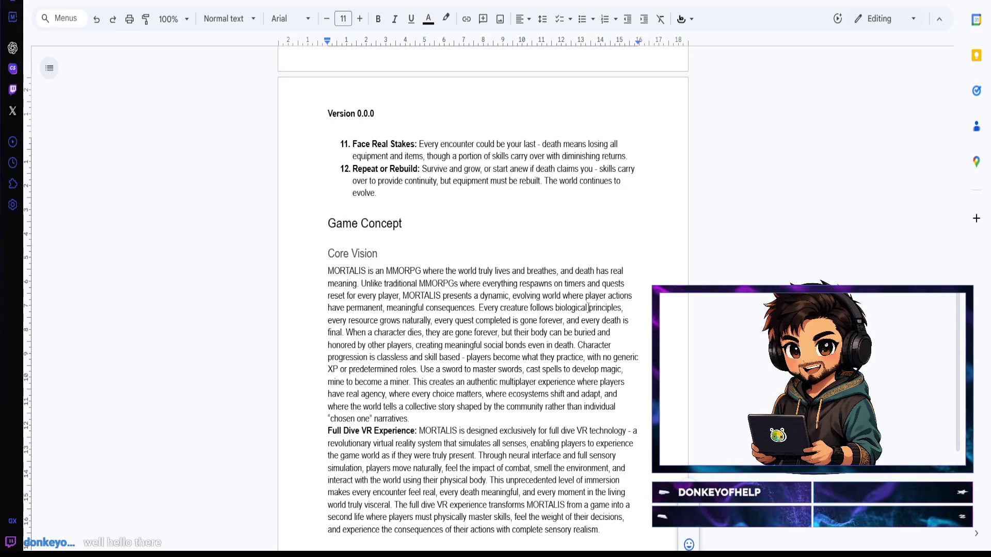
Step: Add a blank line before 'Full Dive VR Experience', then leave the document tab
left_click(427, 418)
key("Return")
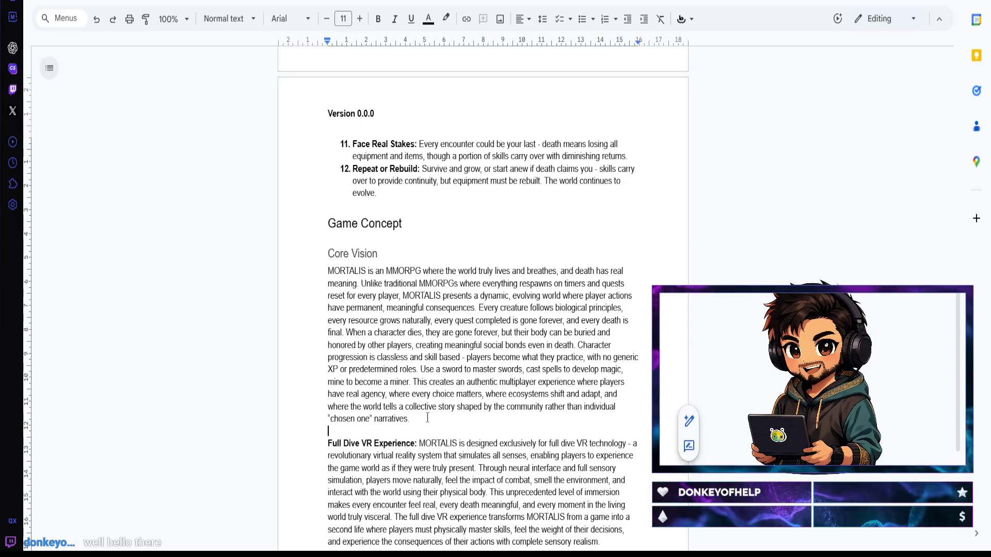
scroll(447, 408, "down", 5)
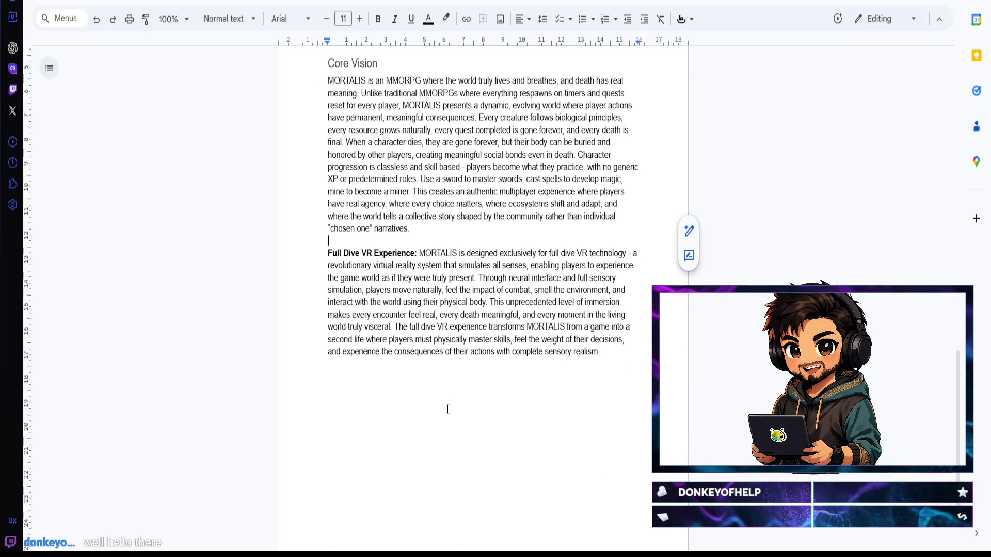
scroll(446, 409, "down", 1)
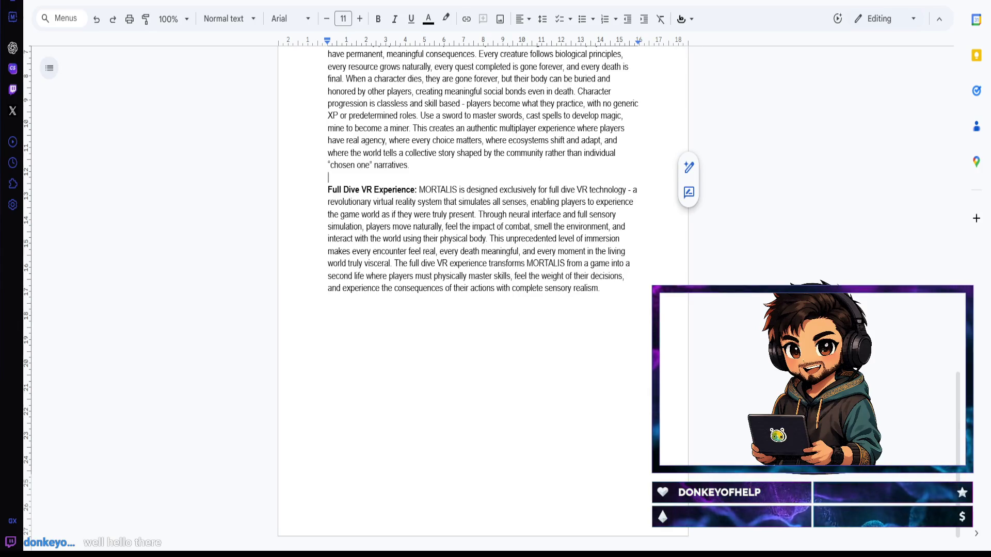
key("ctrl+t")
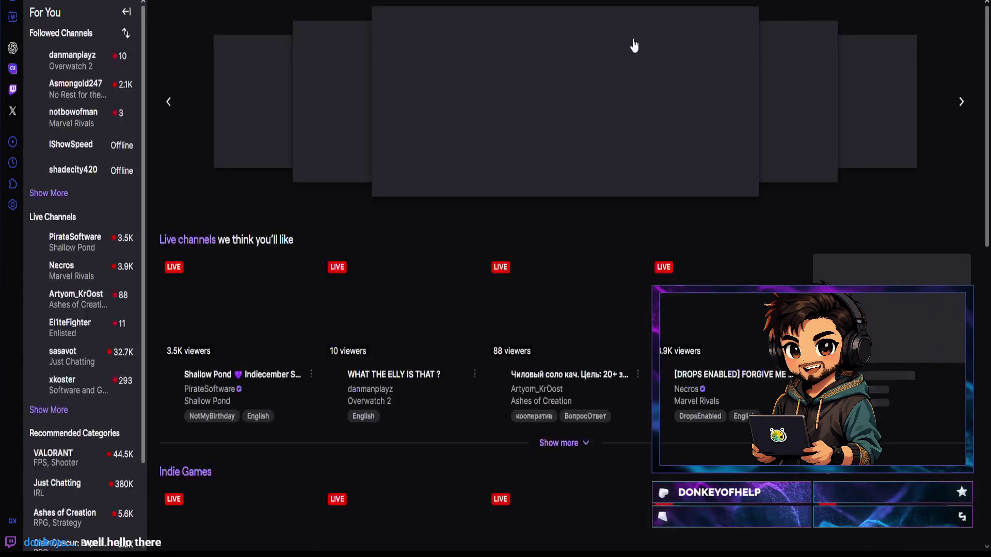
Step: From the Twitch account menu, go to the Creator Dashboard's Stream Manager page
left_click(925, 6)
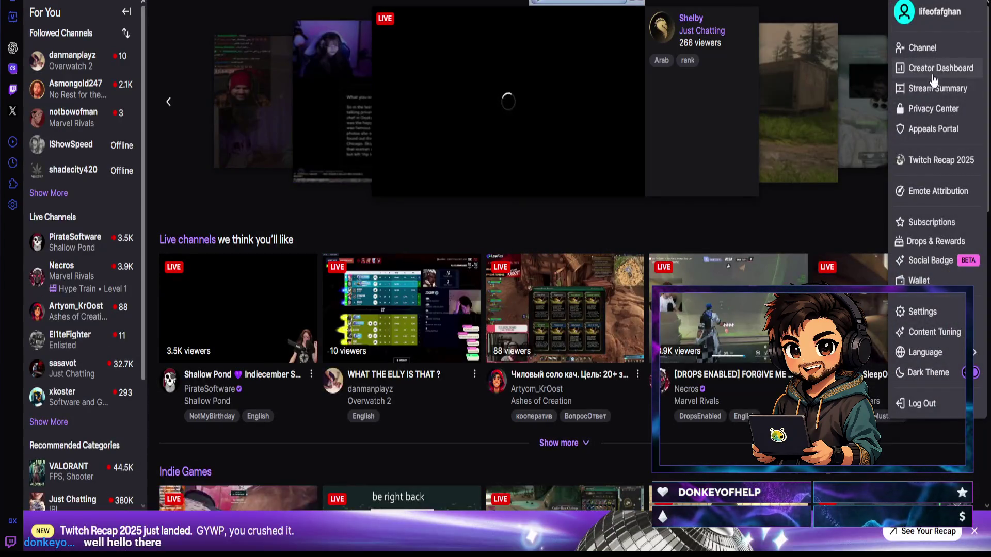
left_click(934, 76)
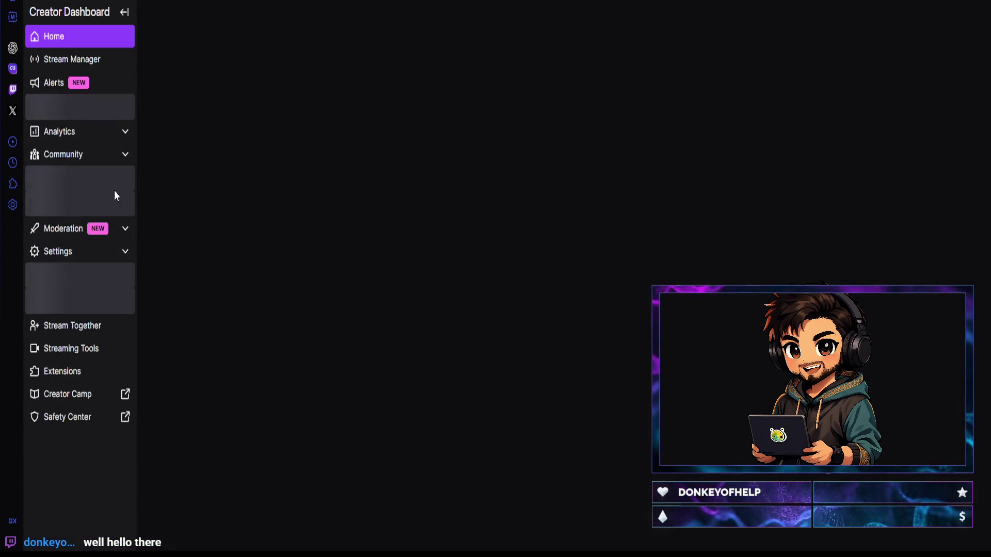
left_click(78, 62)
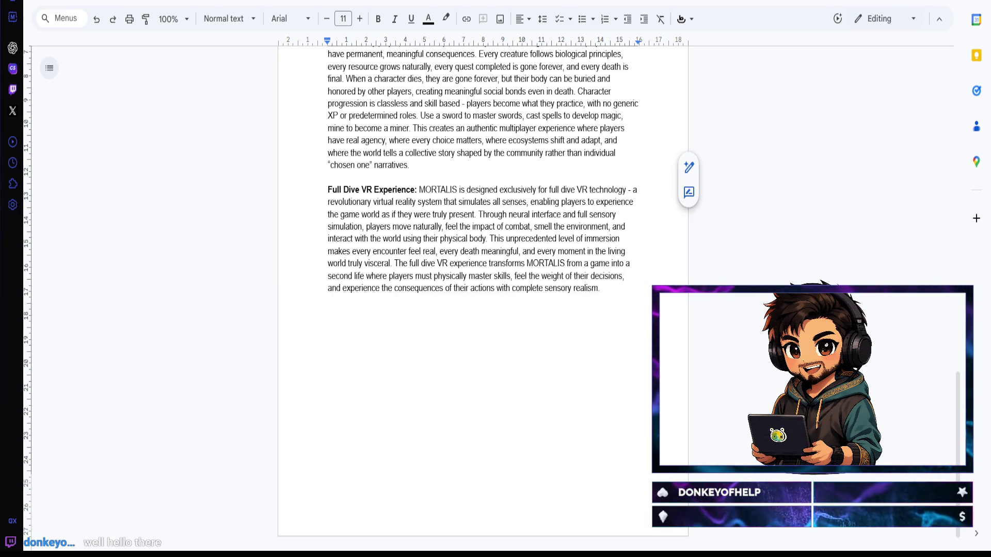
Step: Briefly leave and return to the MORTALIS document tab, keeping the Full Dive VR paragraph intact
key("ctrl+t")
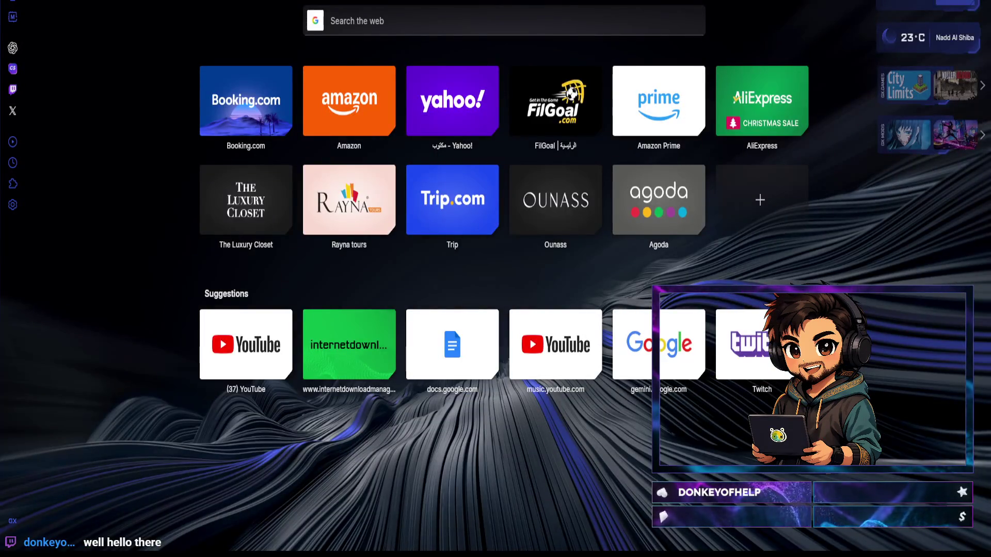
key("ctrl+w")
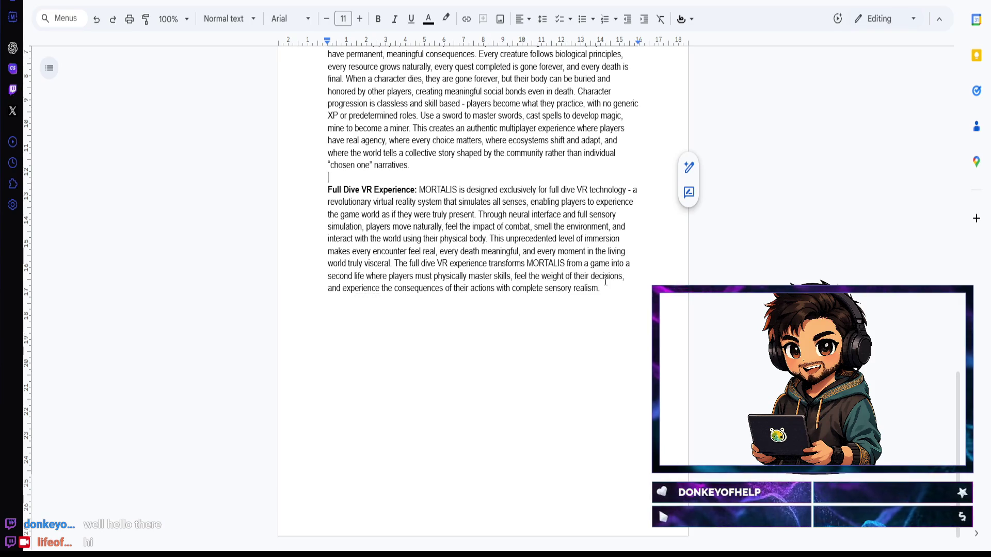
Step: Place the cursor after 'realism.' and start a new empty paragraph below it
left_click(606, 288)
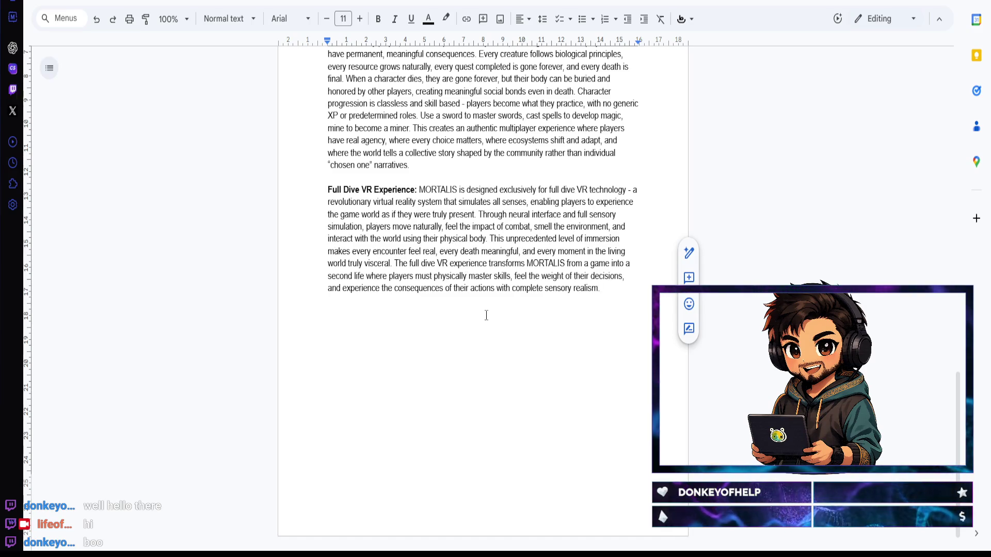
key("Return")
key("Return")
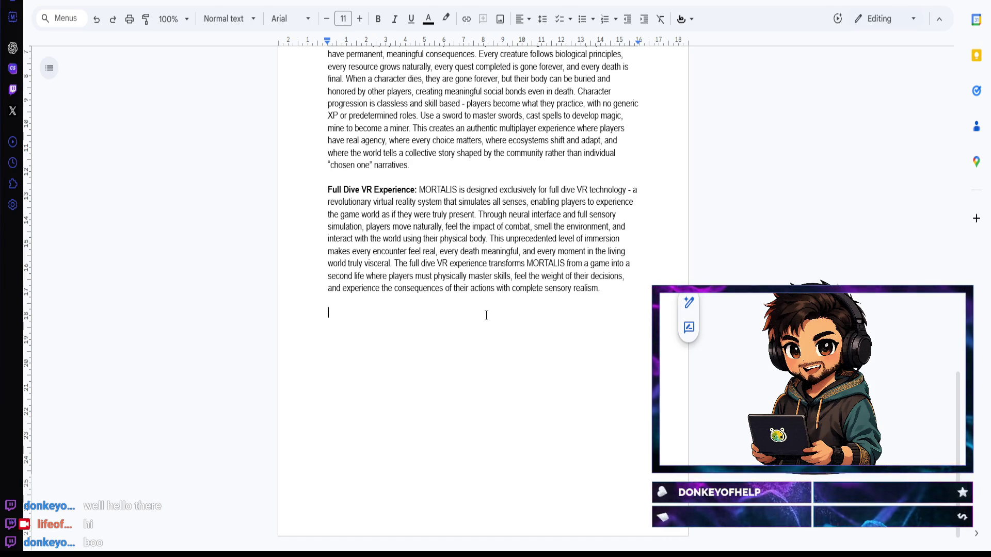
Step: Add a Heading 3 titled 'Gameplay Pillars' and start a line beneath it
left_click(225, 19)
left_click(258, 274)
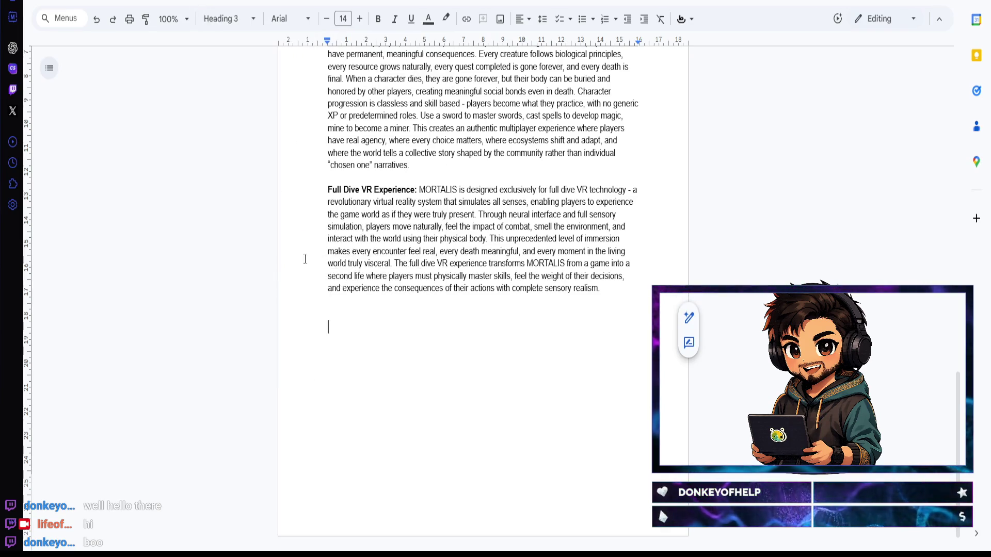
type("Gam")
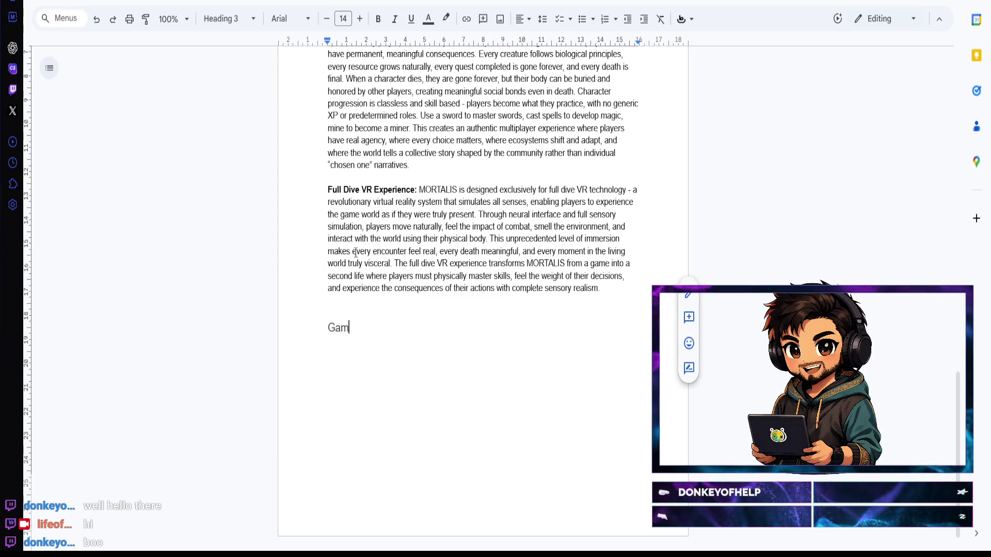
type("eplay Pillars")
key("Return")
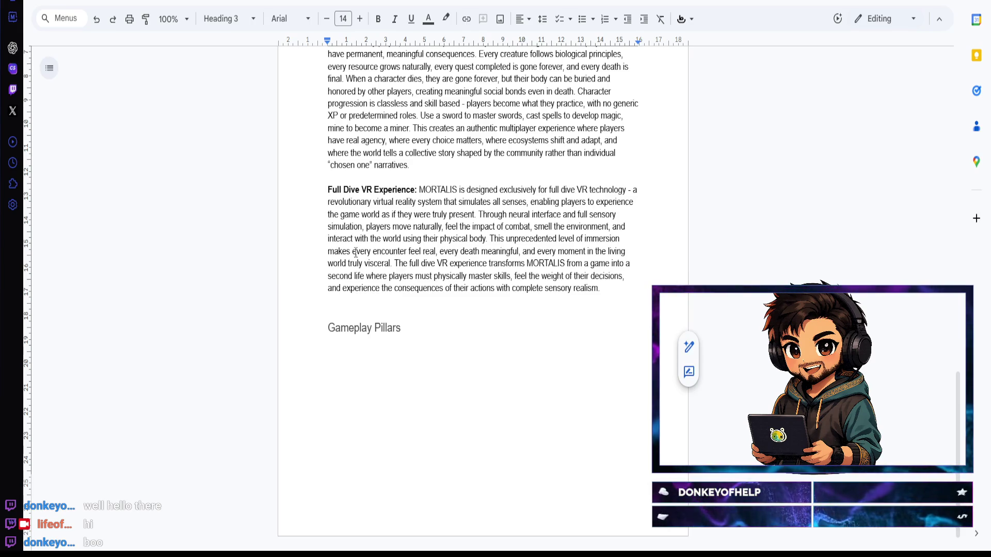
type("1")
Step: Leave the line under the heading unnumbered and styled as Normal text
key("ctrl+shift+7")
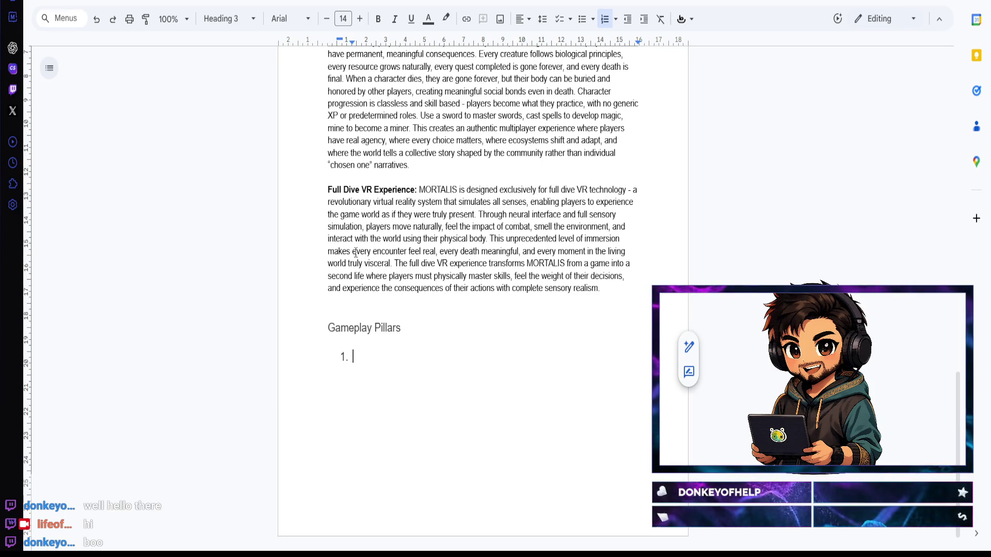
key("ctrl+shift+7")
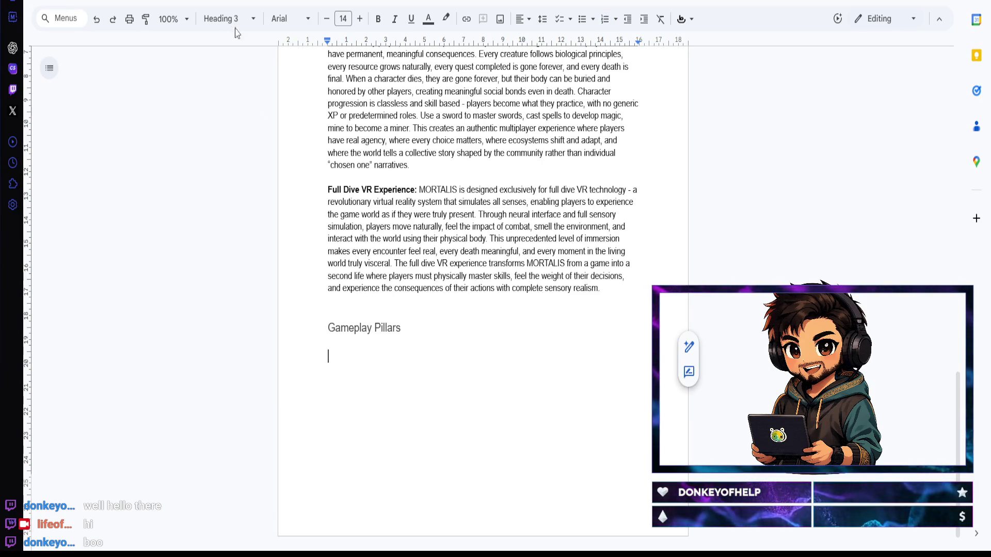
left_click(229, 19)
left_click(236, 59)
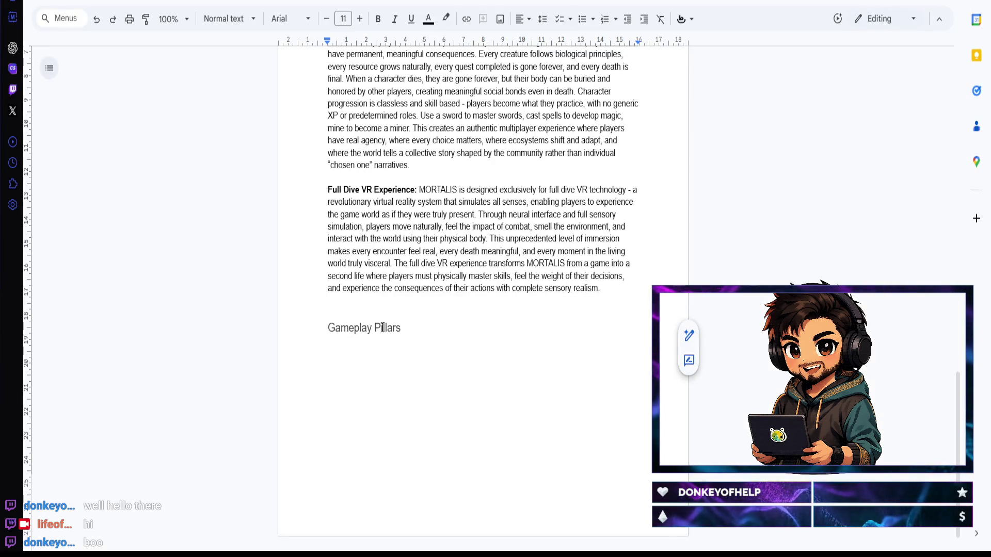
Step: Write numbered pillar 1, bold 'Living Ecosystem', ending with no respawns permanently altering the world, then begin item 2
key("ctrl+shift+7")
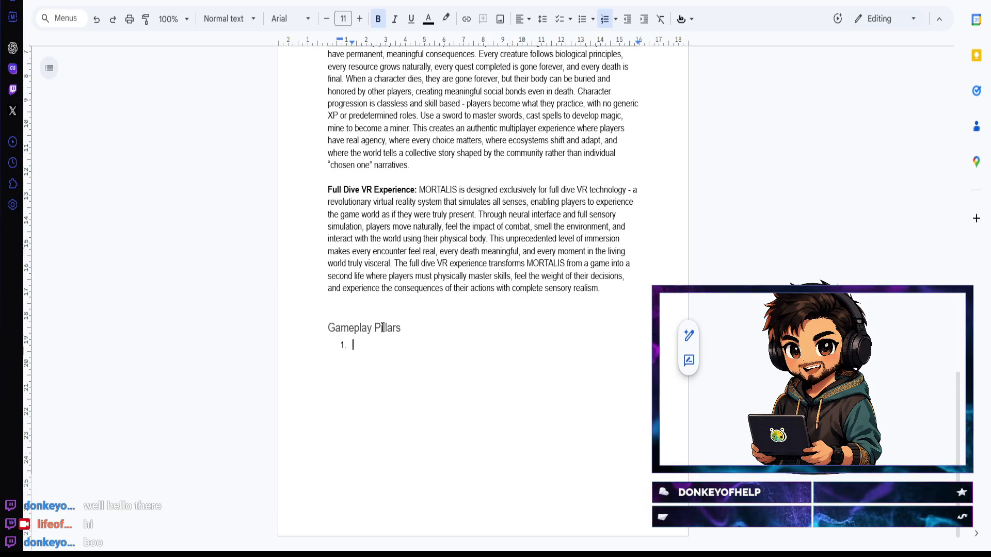
type("Living")
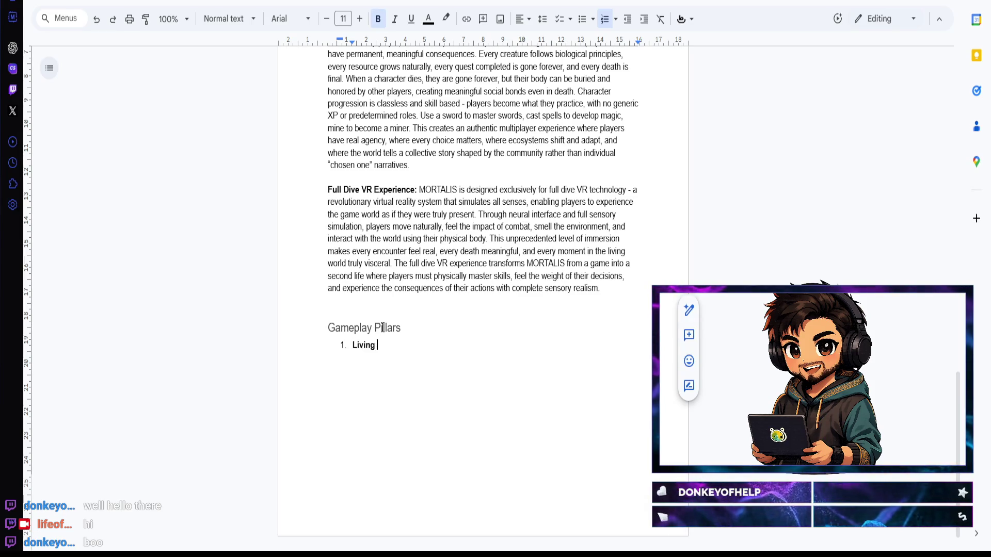
type(" Ecosystem:")
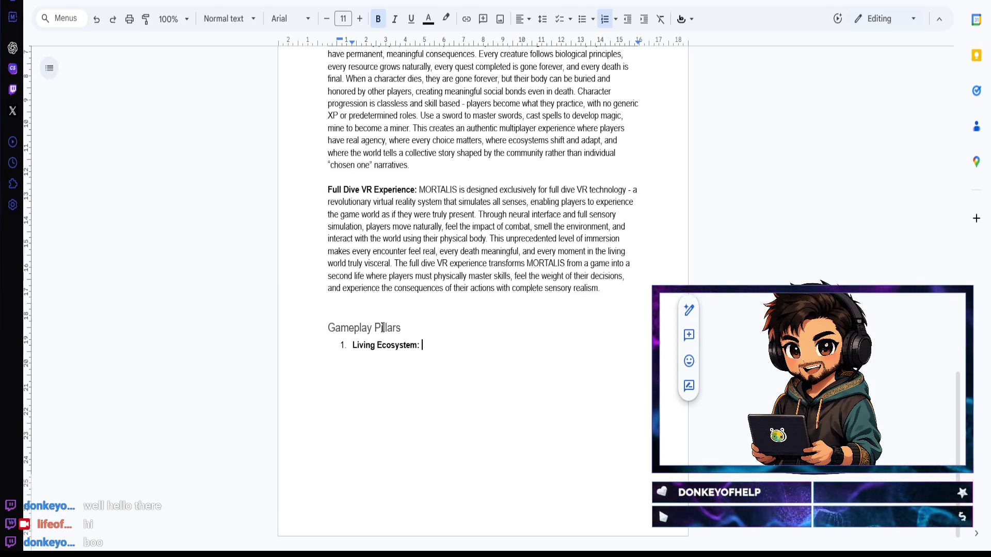
type("AE")
key("BackSpace")
key("BackSpace")
key("ctrl+b")
type("All creatures")
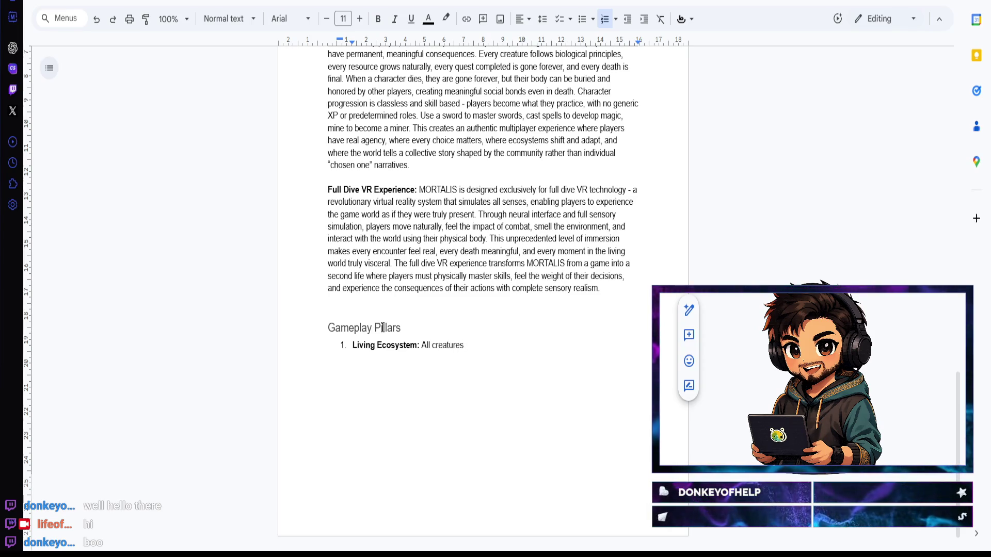
type(" follow instinctual ")
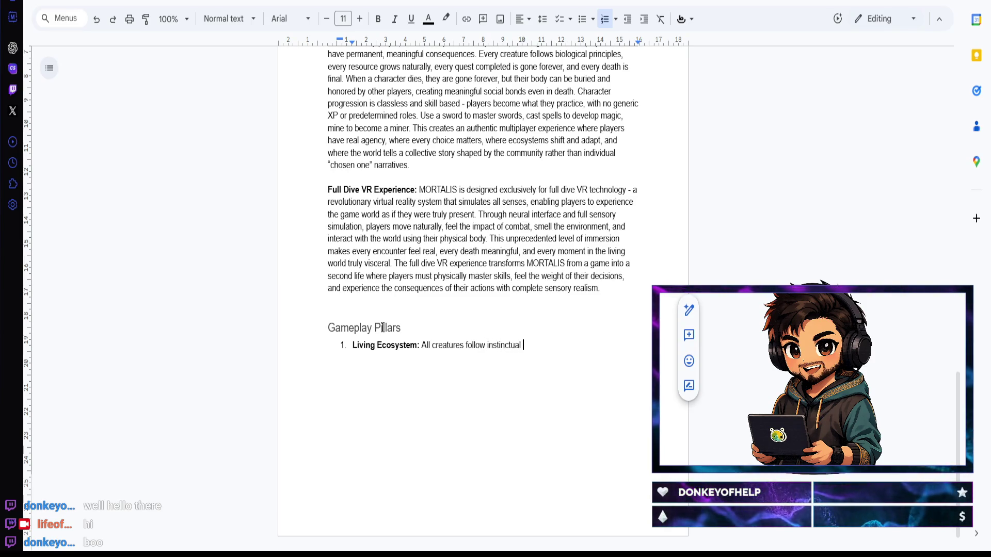
type("behavior")
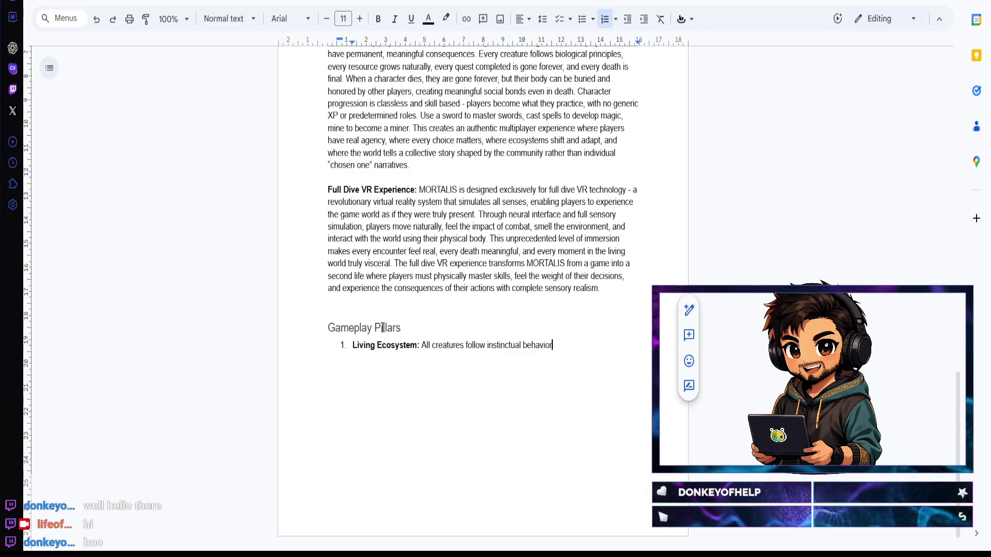
type("al patterns - they populate, migrate")
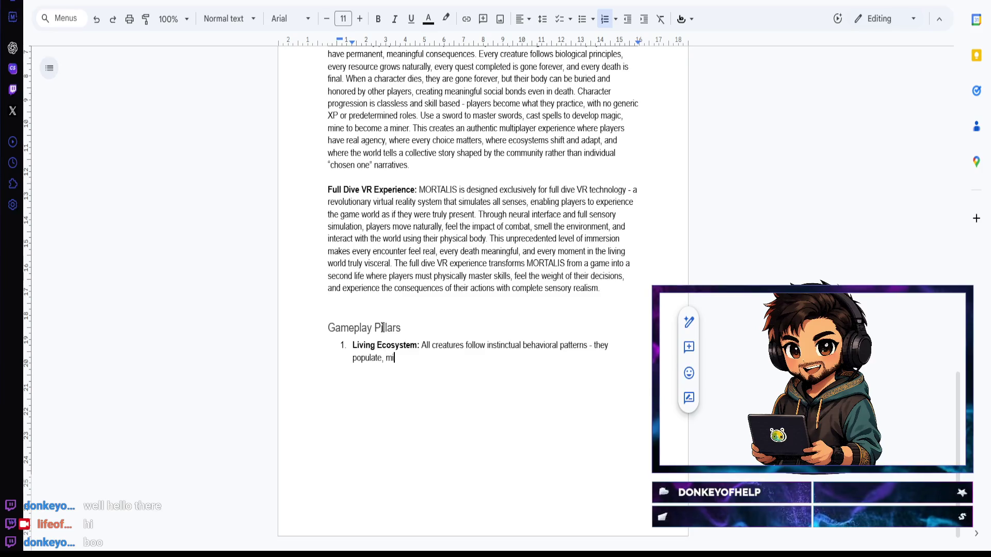
type(", form social structures ")
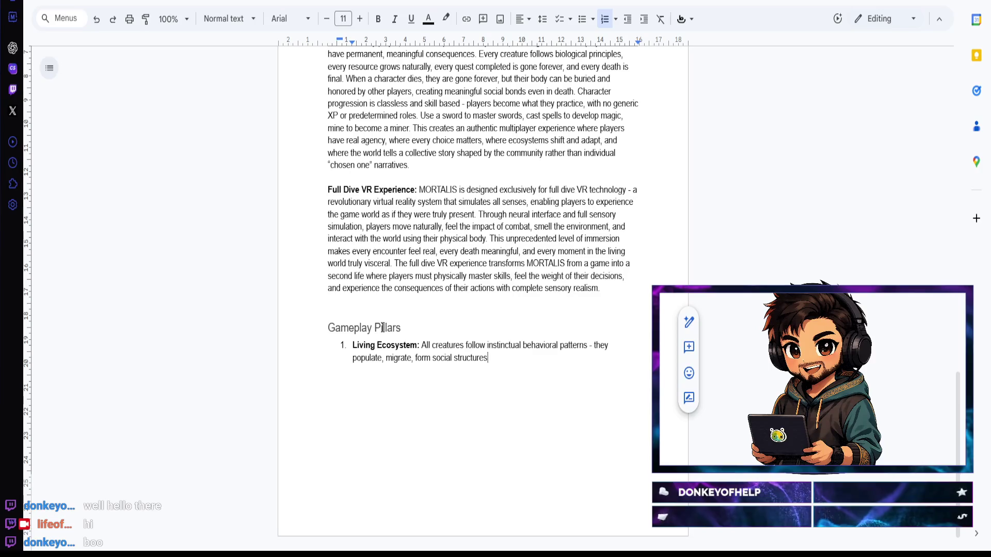
type("(t")
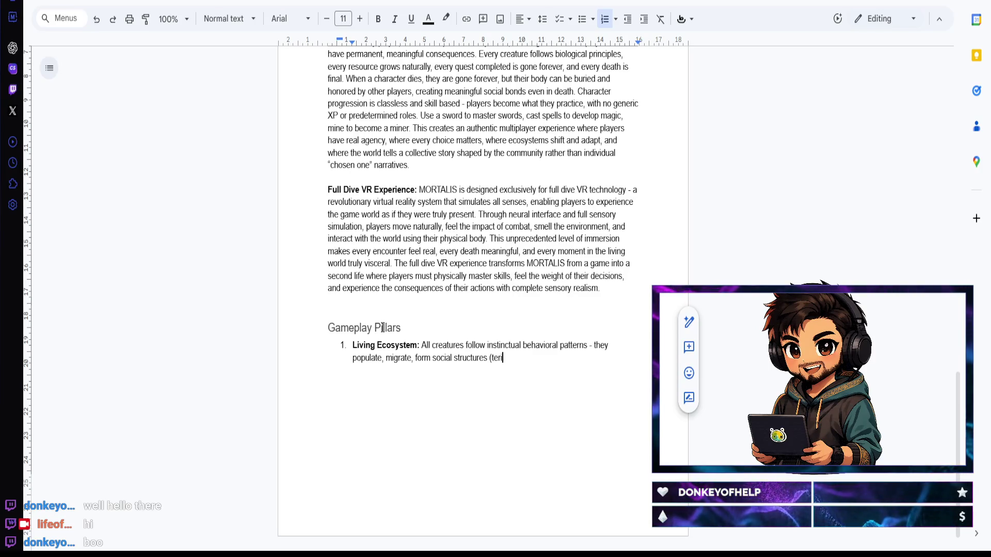
key("BackSpace")
key("BackSpace")
key("BackSpace")
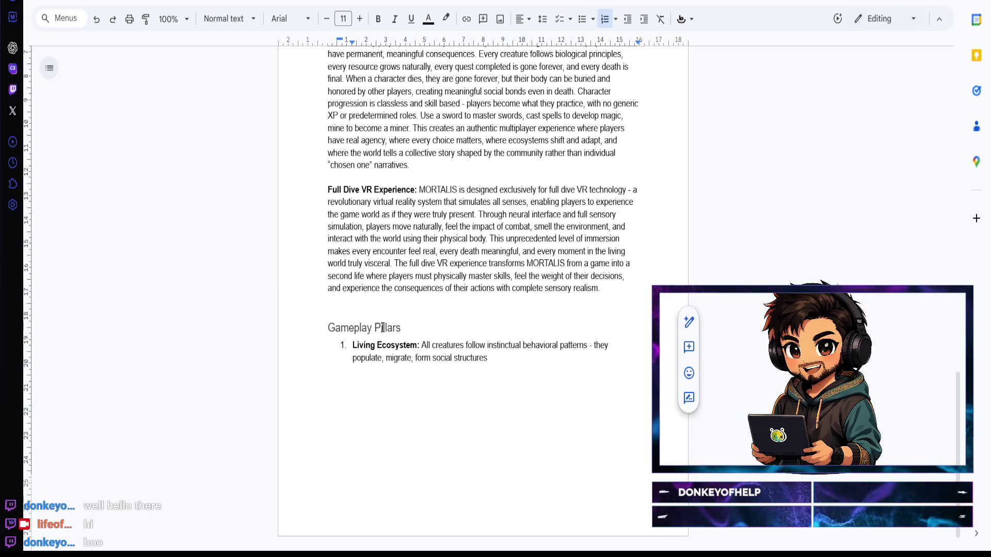
type(", hunt, and react to threats")
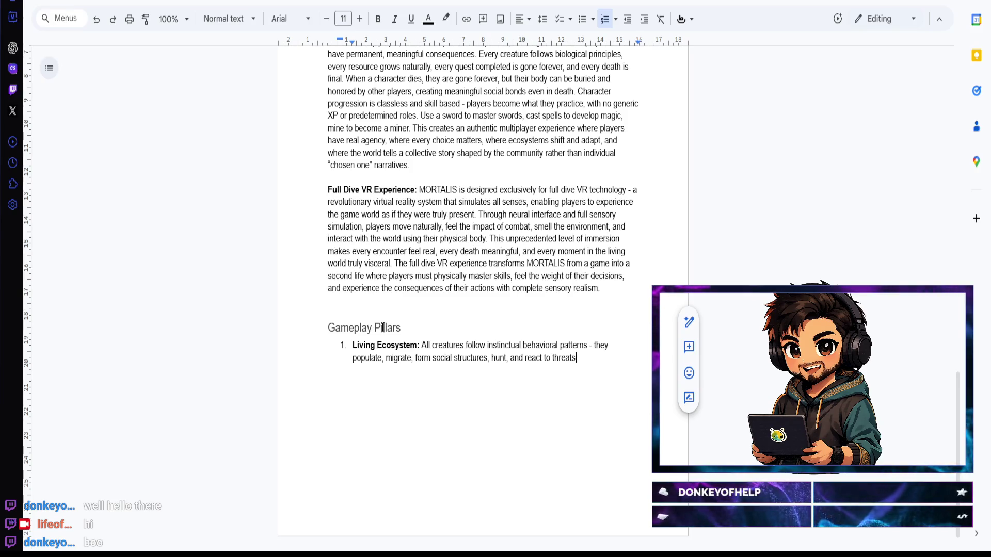
type(". No ")
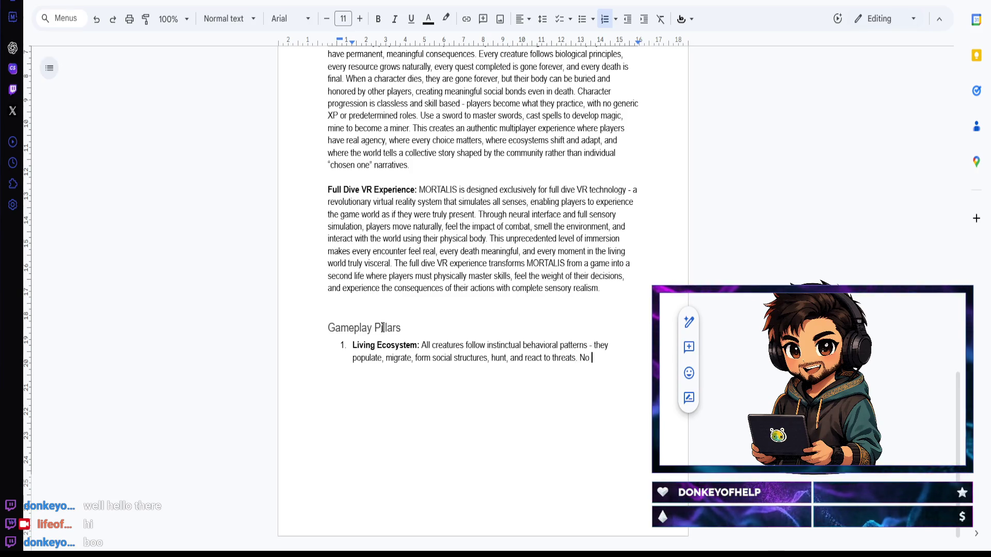
type("respawnas ")
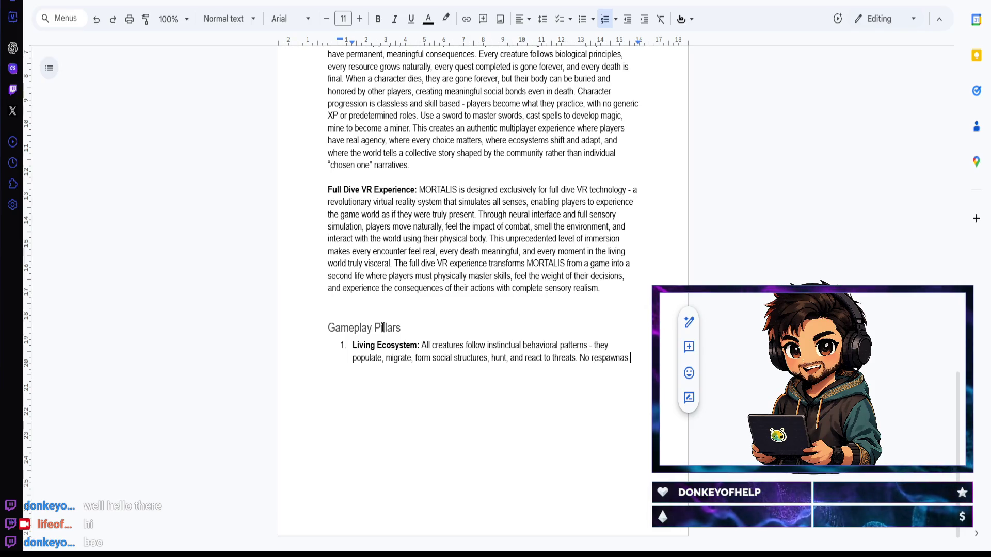
key("BackSpace")
key("BackSpace")
key("BackSpace")
type("s mean ")
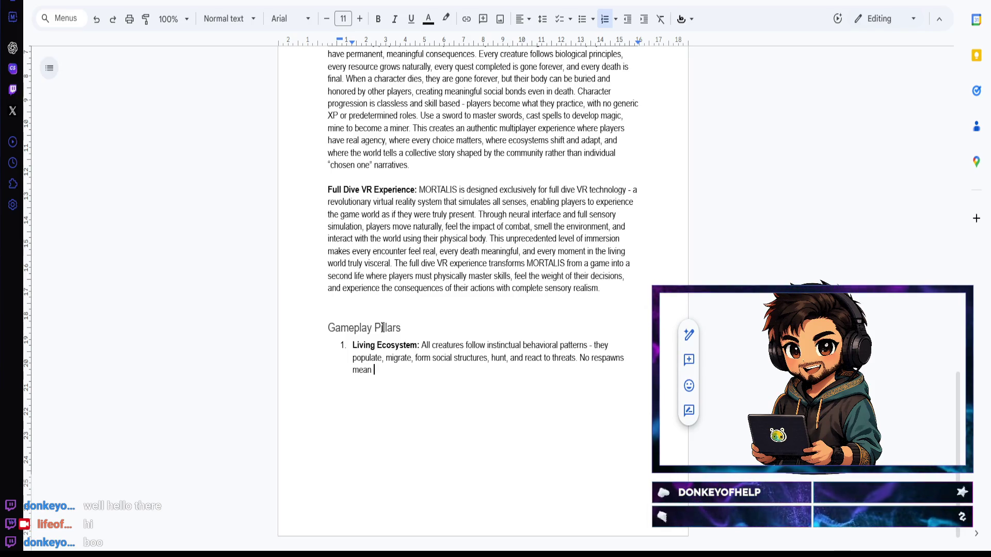
type("player actions permanently alt")
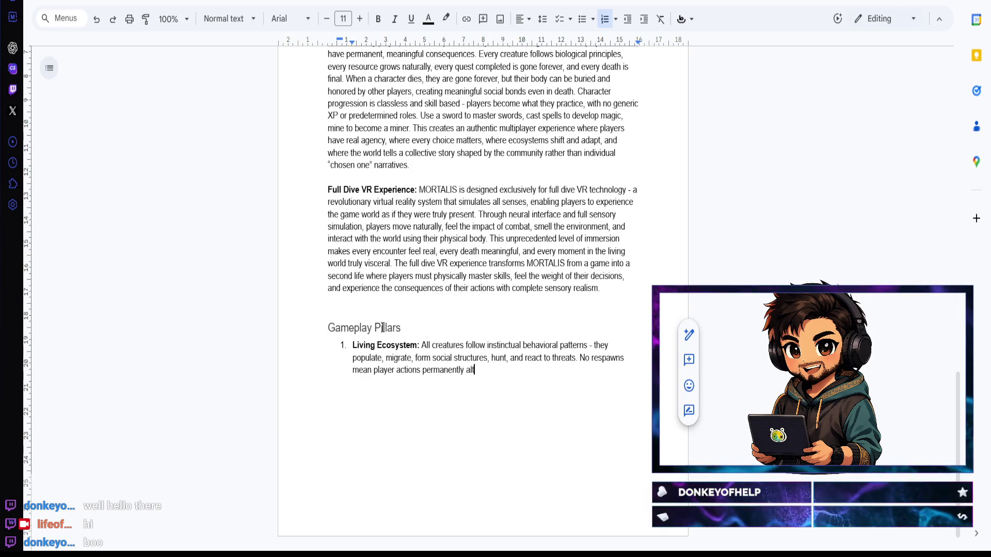
type("er the world.")
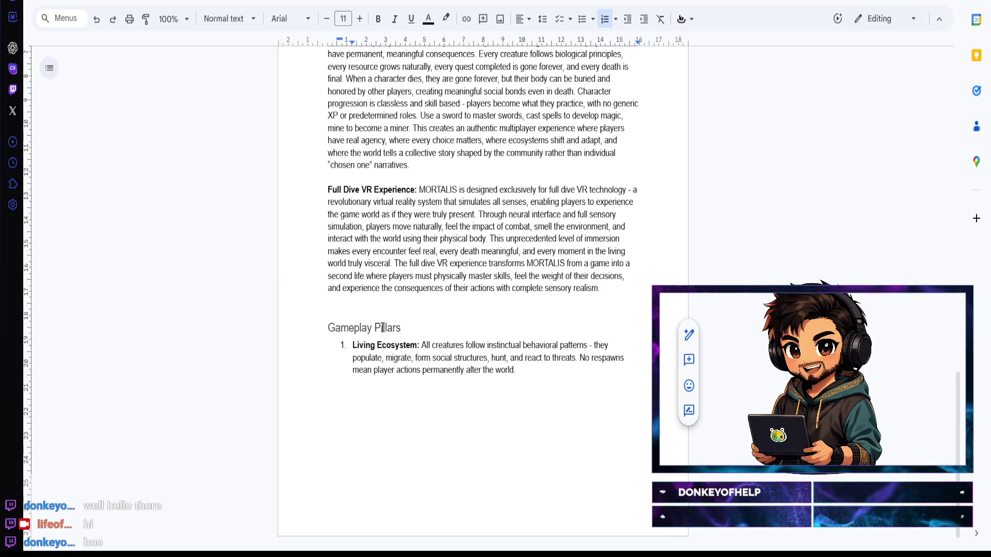
key("Return")
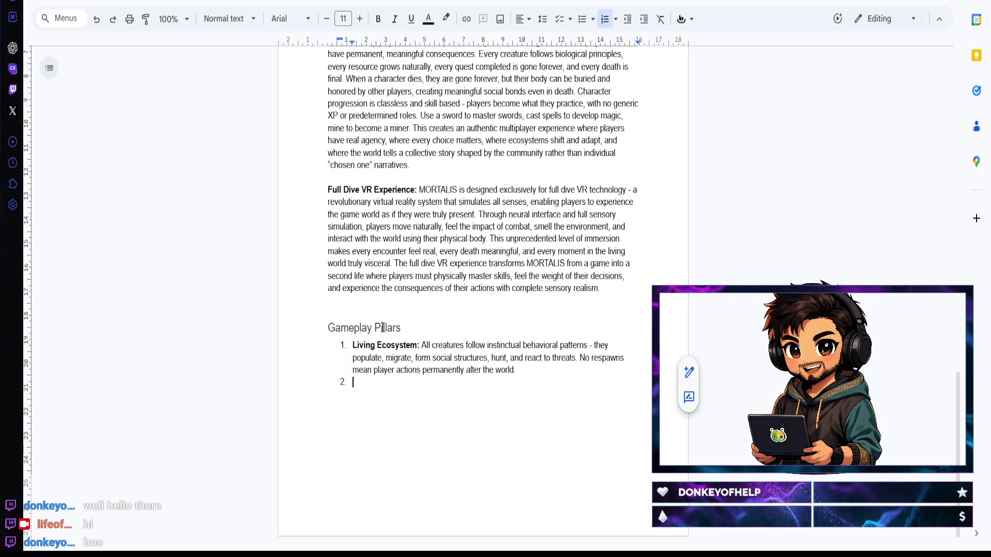
Step: Write pillar 2 with bold title 'True Player Agency:' describing dynamic one-time quests that give players meaning
key("ctrl+b")
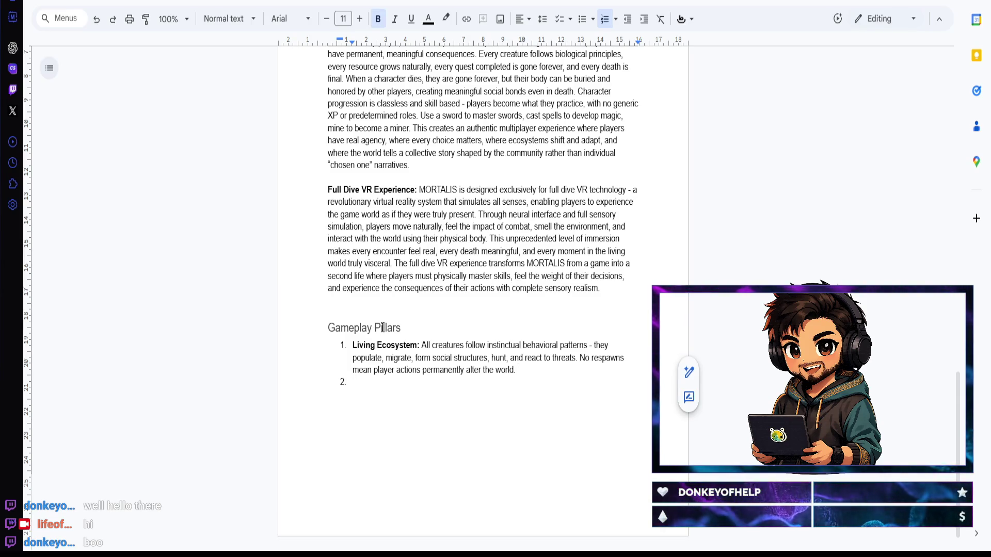
type("True")
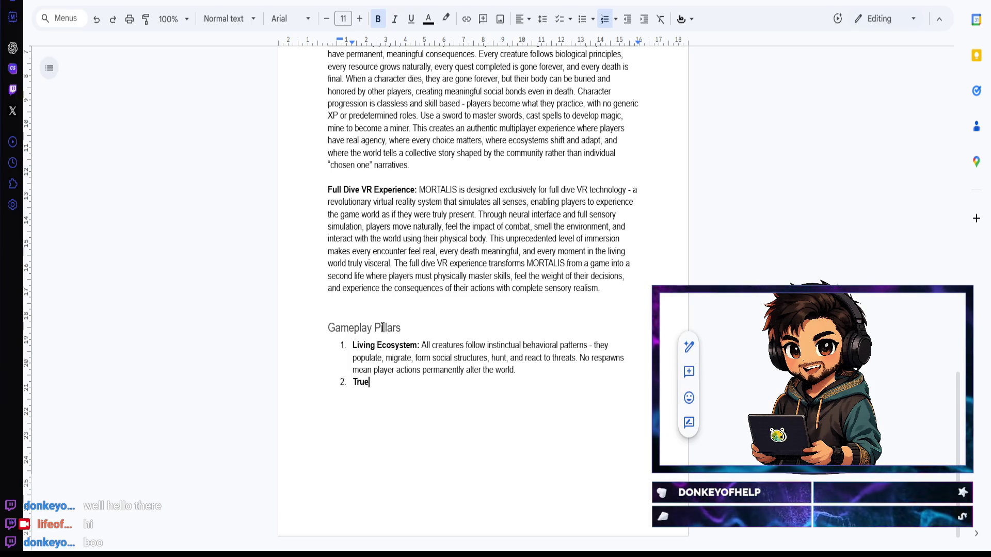
type(" Player Agency:")
key("ctrl+b")
type("Quests are dynamic, one ti")
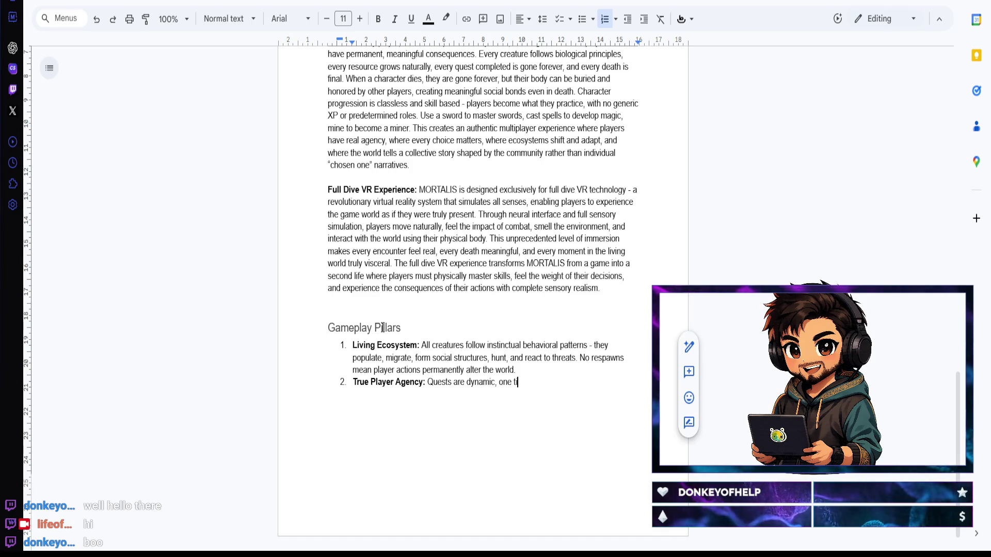
type("me events that")
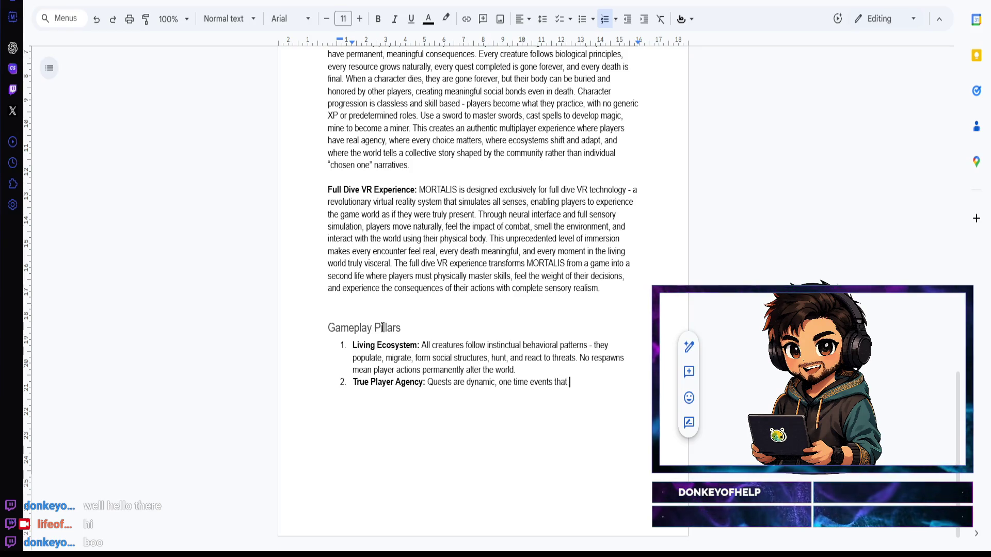
type("gi")
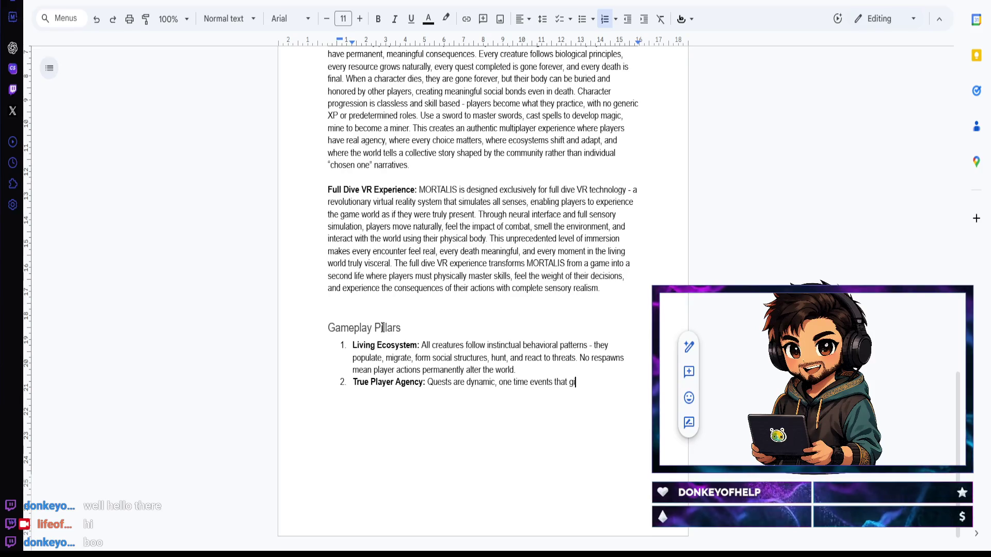
type("ve players")
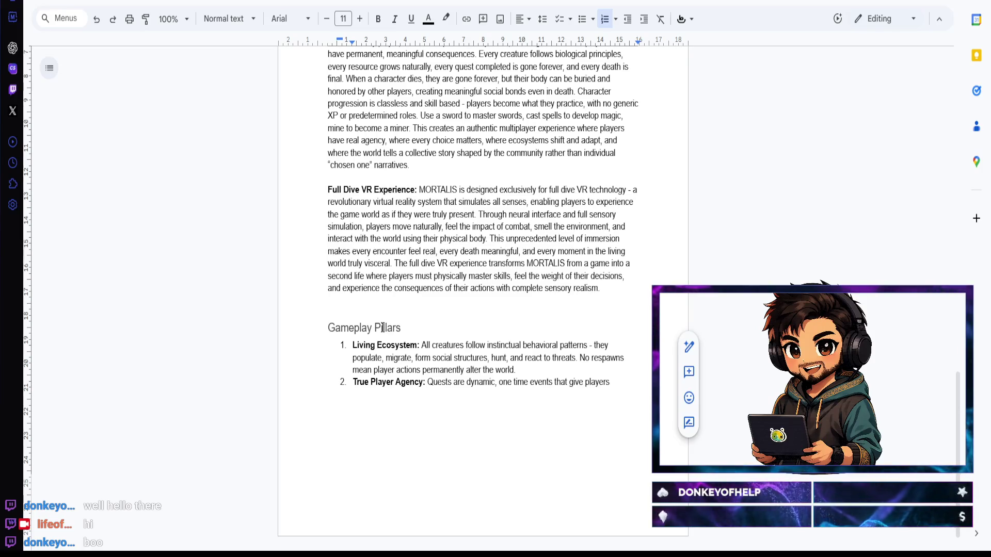
type("meaning")
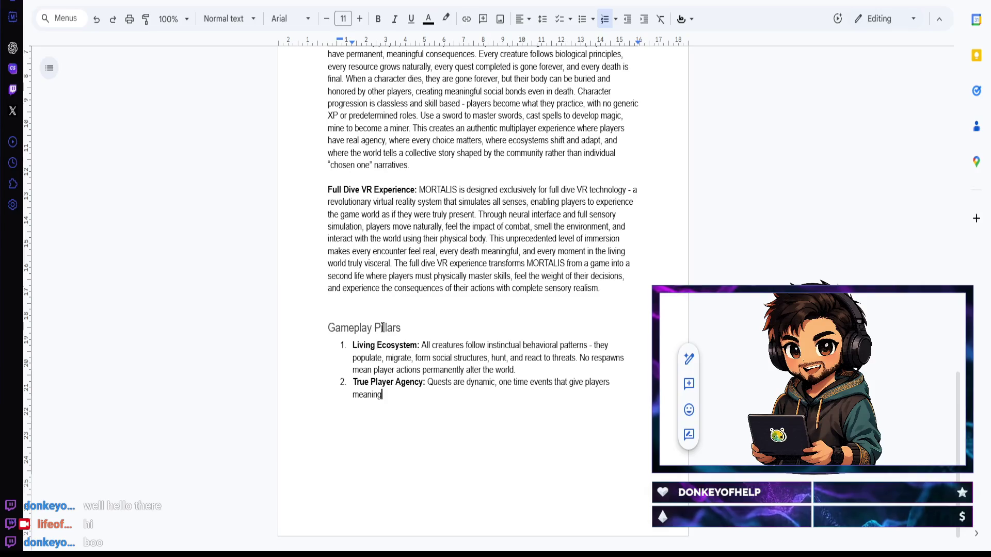
type("ful")
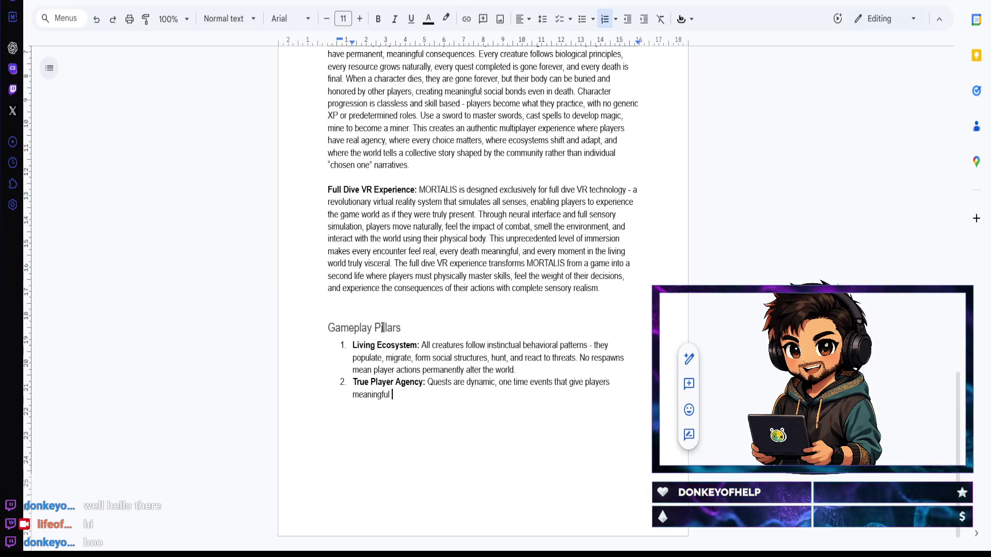
type(" impact.")
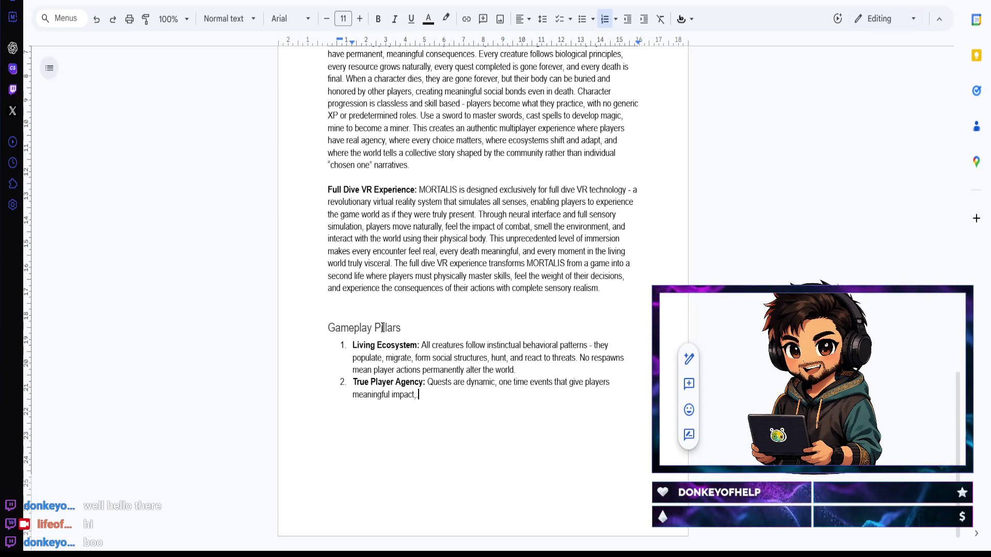
type(" Completing a ")
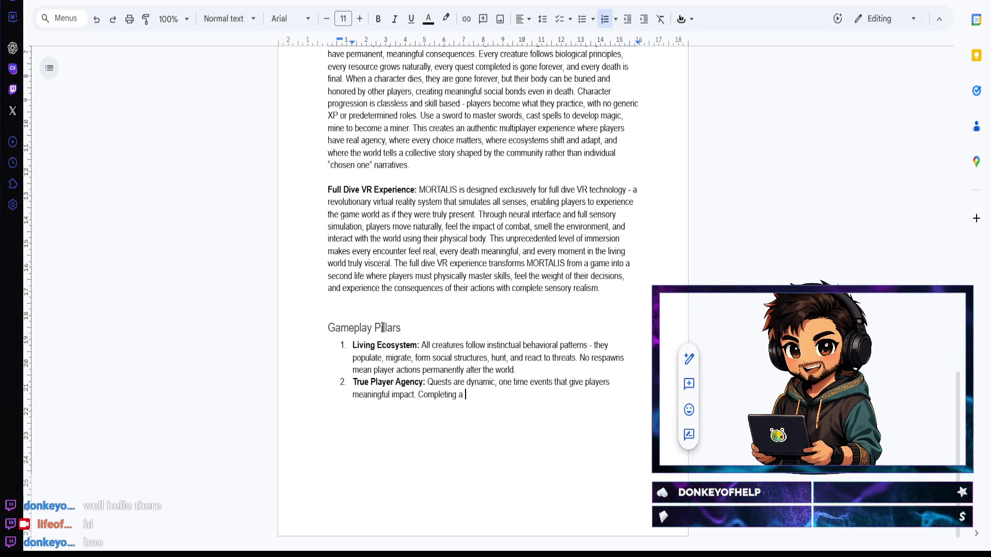
type("quest change")
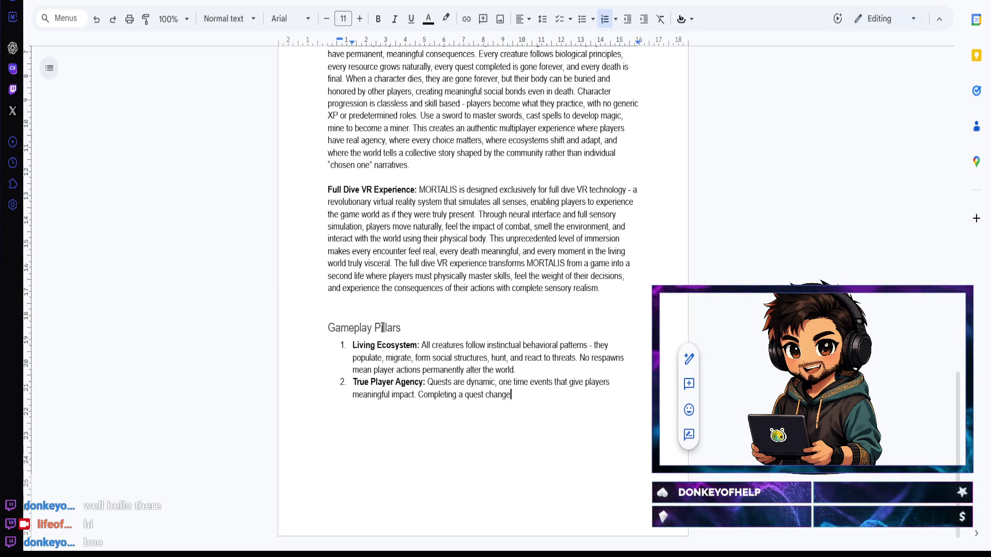
type("s the world permanently - liberating")
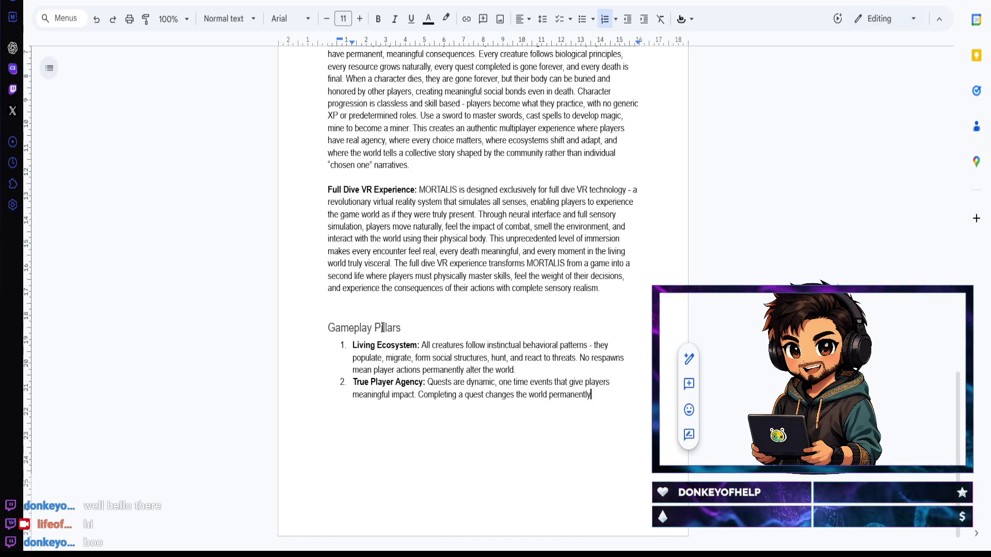
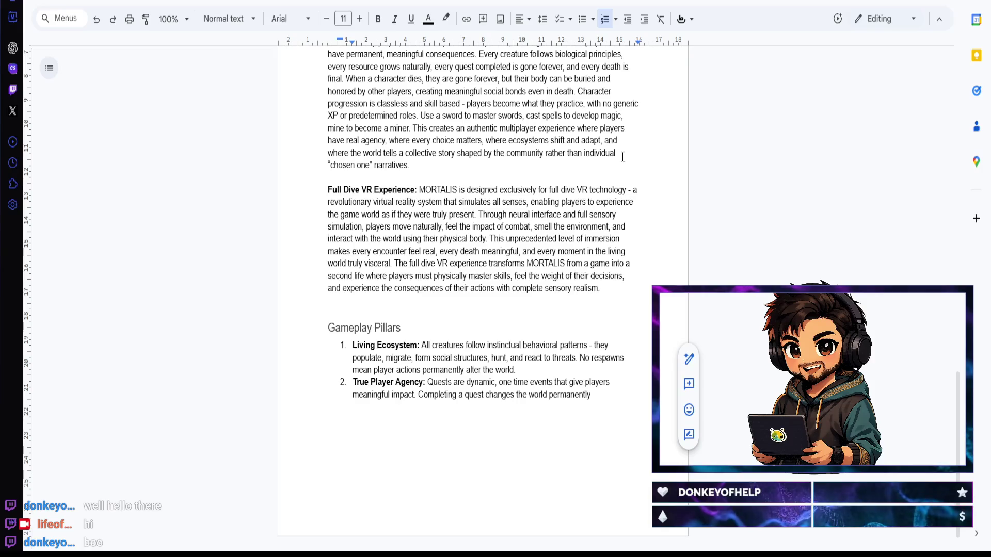
type(" -")
type(" I")
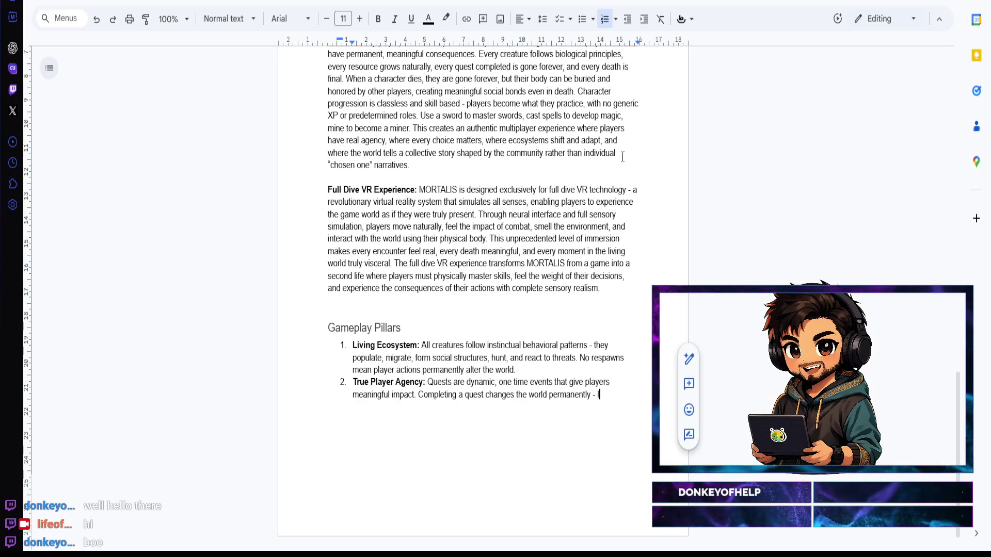
type("ting areas")
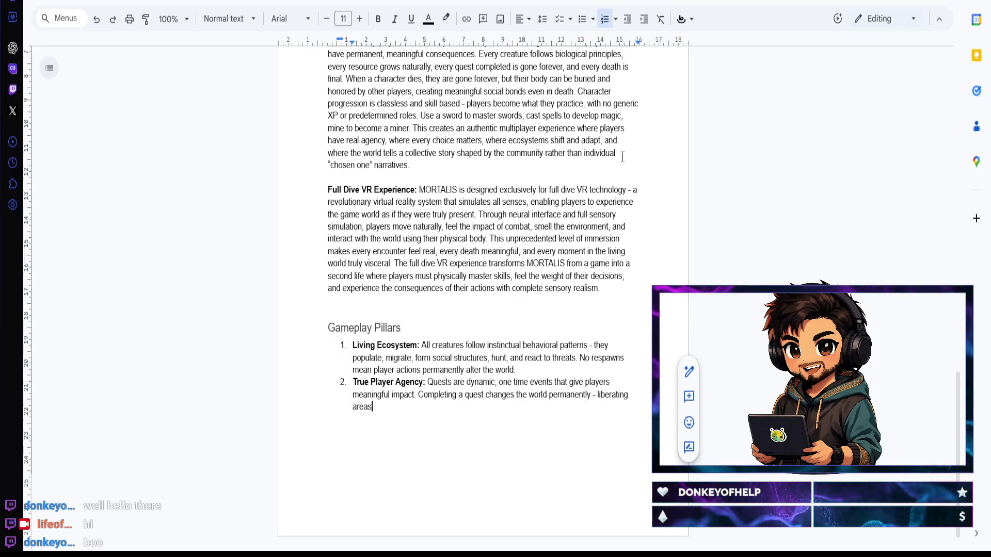
type(", defeating threats")
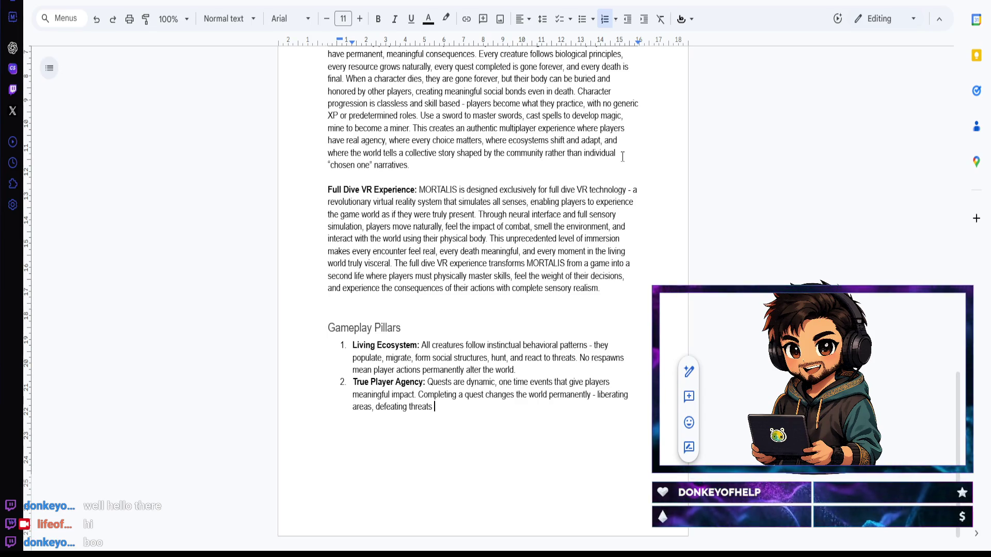
type(", clearing ")
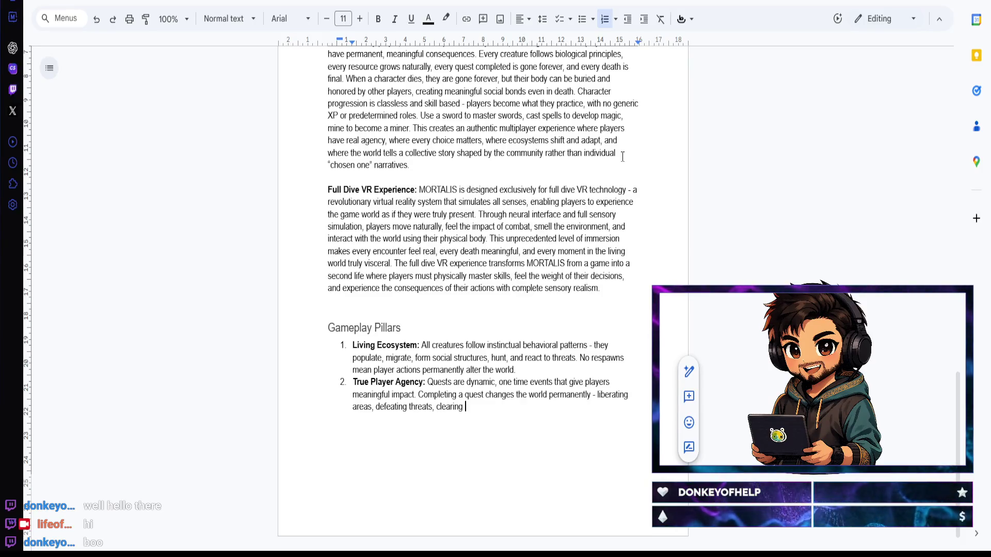
type("locatio")
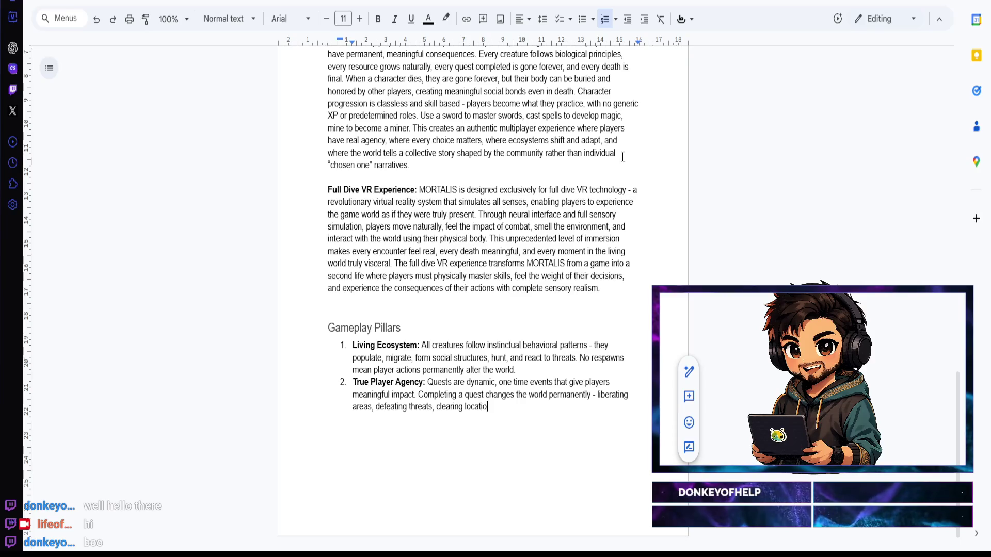
type("ns - and these actions c")
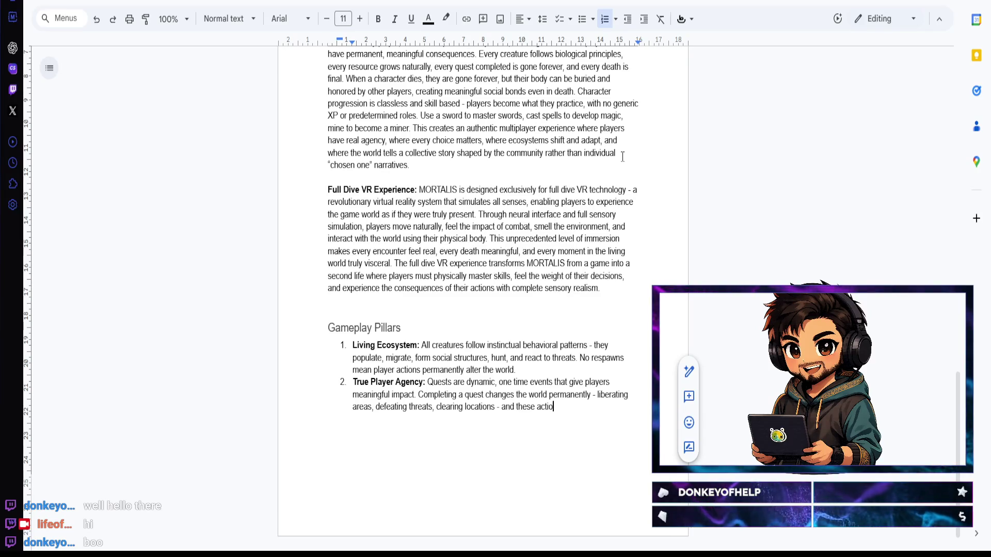
type("annot be repeated.")
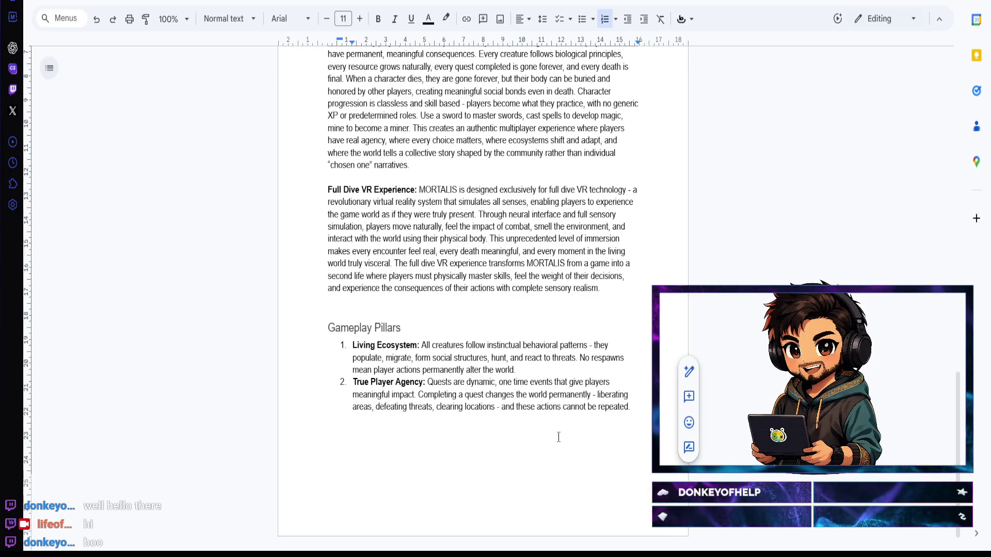
Step: Start a third numbered pillar below the True Player Agency item
key("Return")
Step: Write the bold label 'Emergent Consequences:' and begin its description about cascading effects
key("ctrl+b")
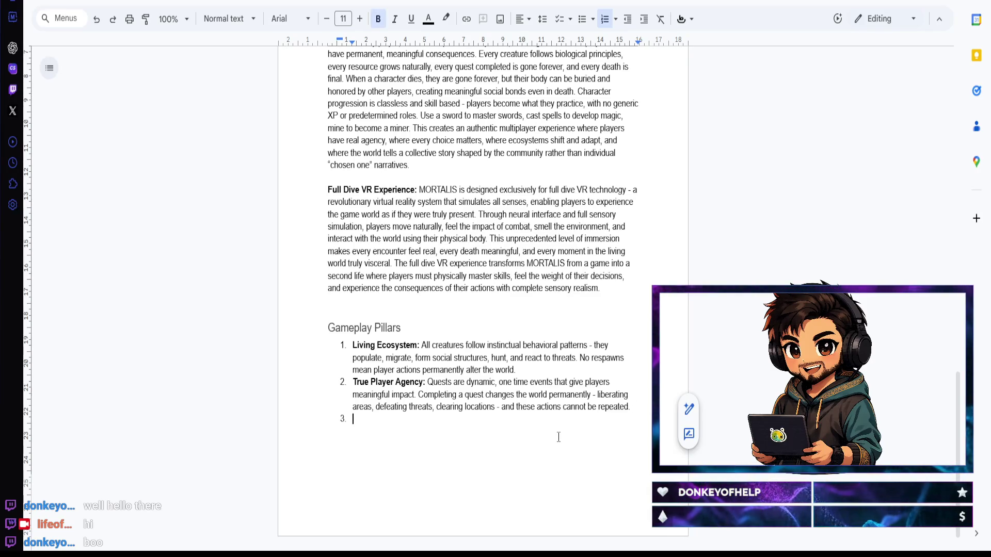
type("Emergent Consequences:")
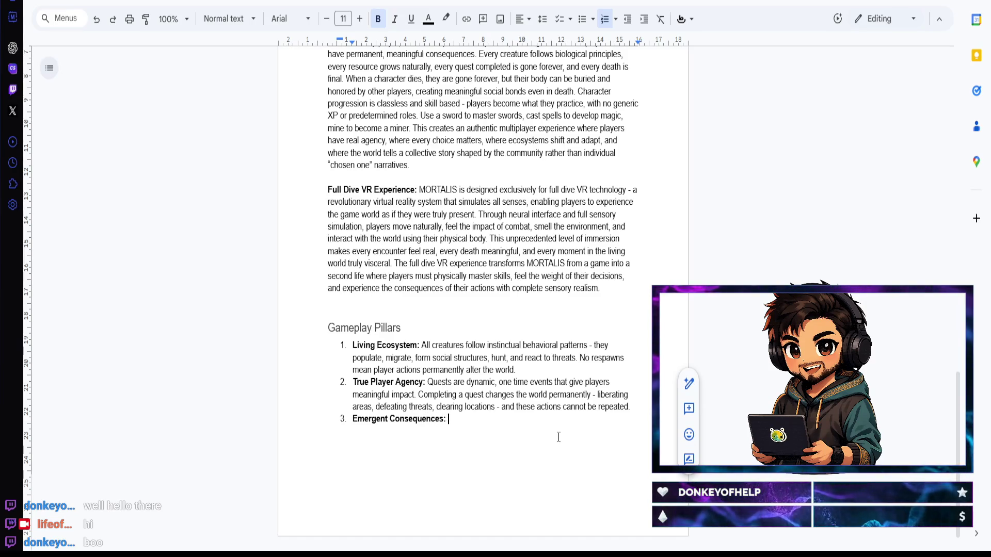
key("ctrl+b")
type("Every action triggers c")
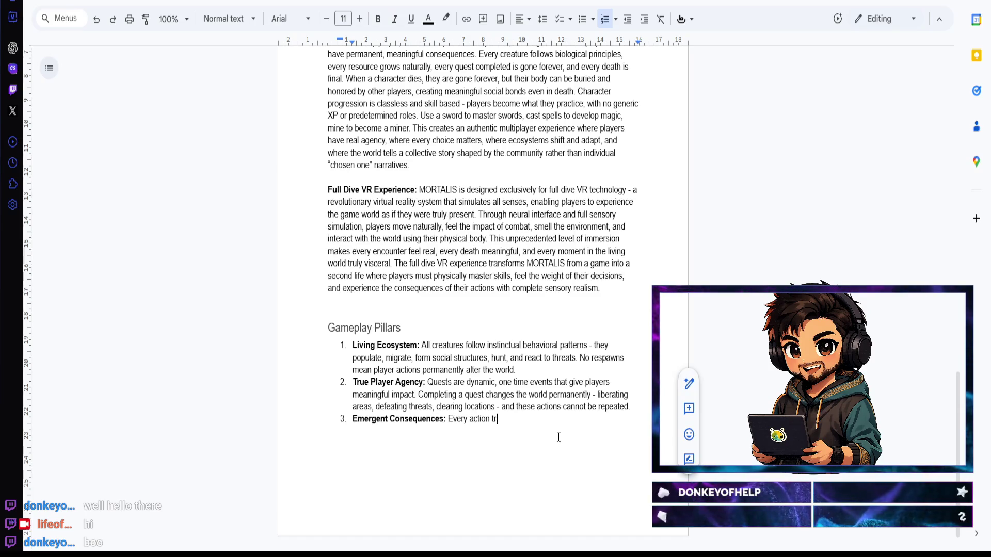
type("ascading effects. When p")
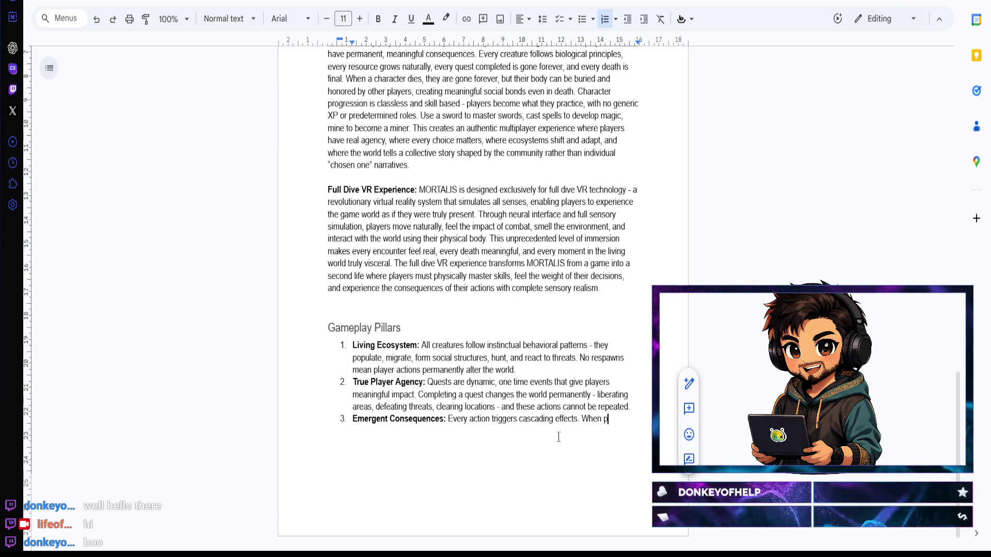
key("BackSpace")
key("BackSpace")
type("ulations")
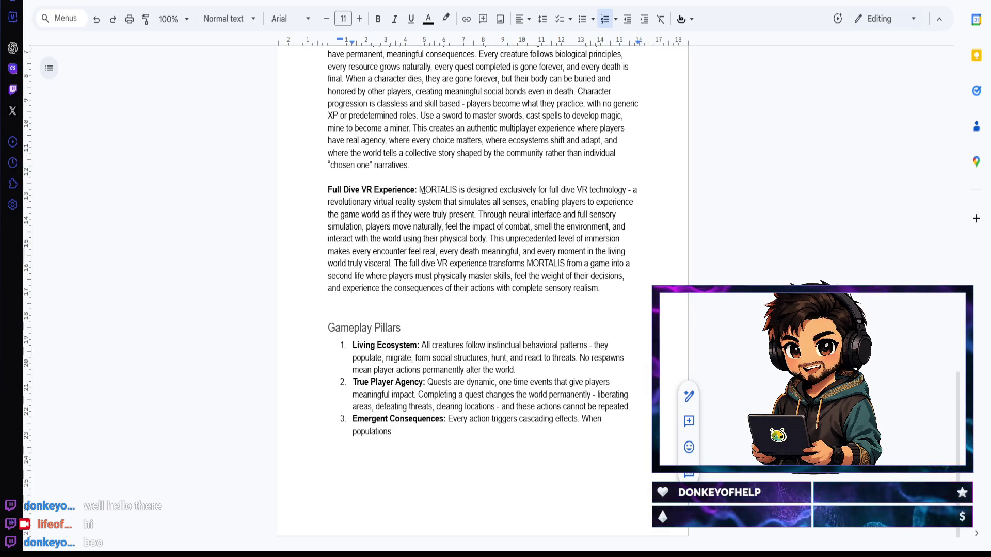
type("populations are affec")
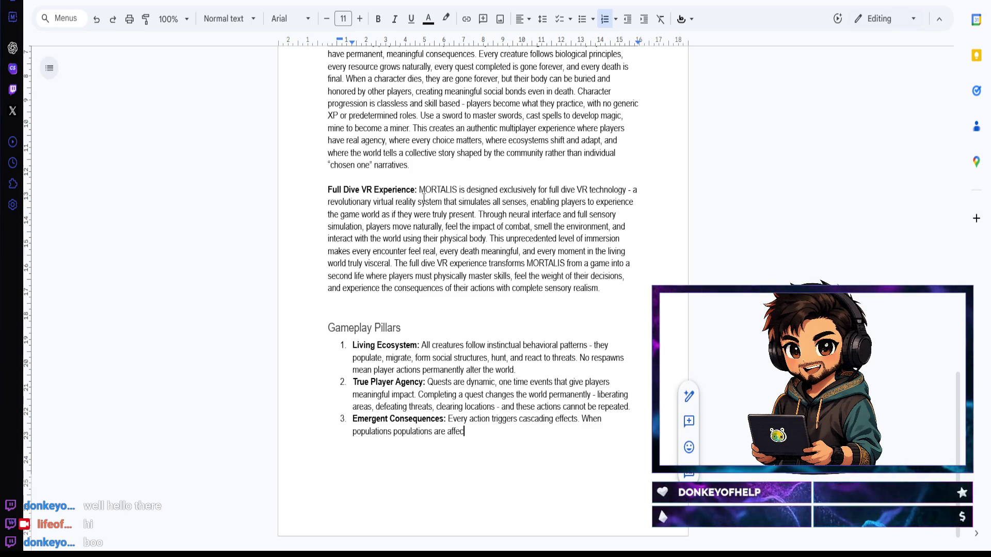
type("ted")
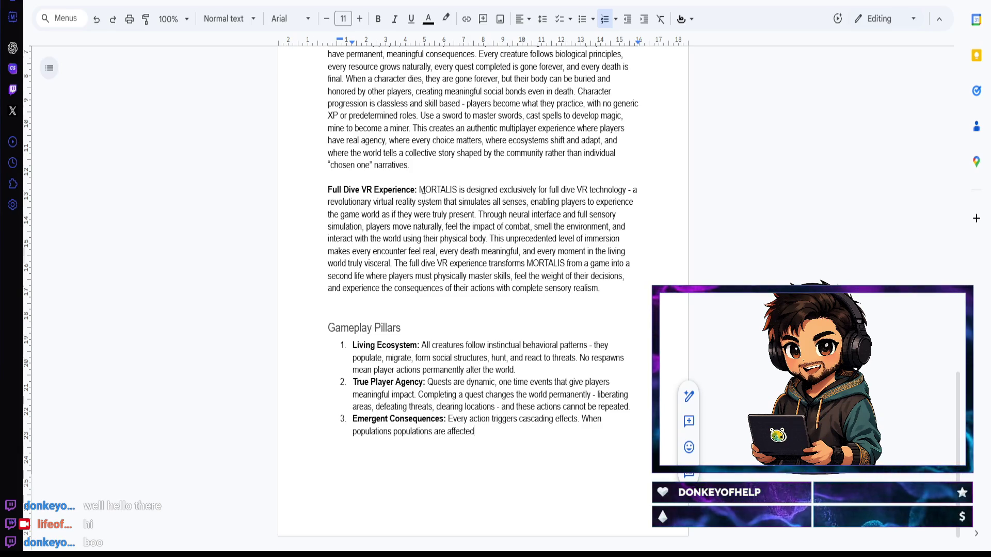
type(" (e")
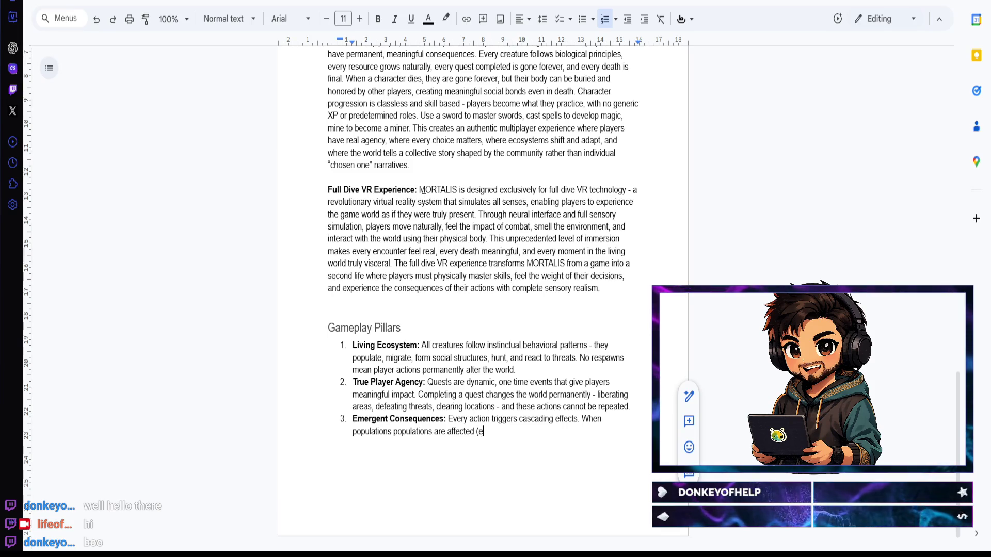
type(".g., ")
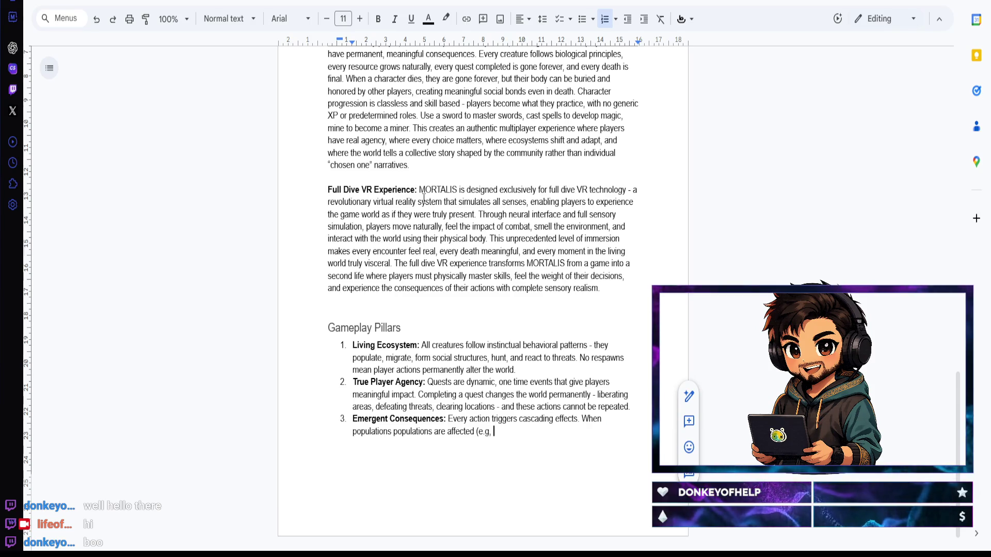
type("., ")
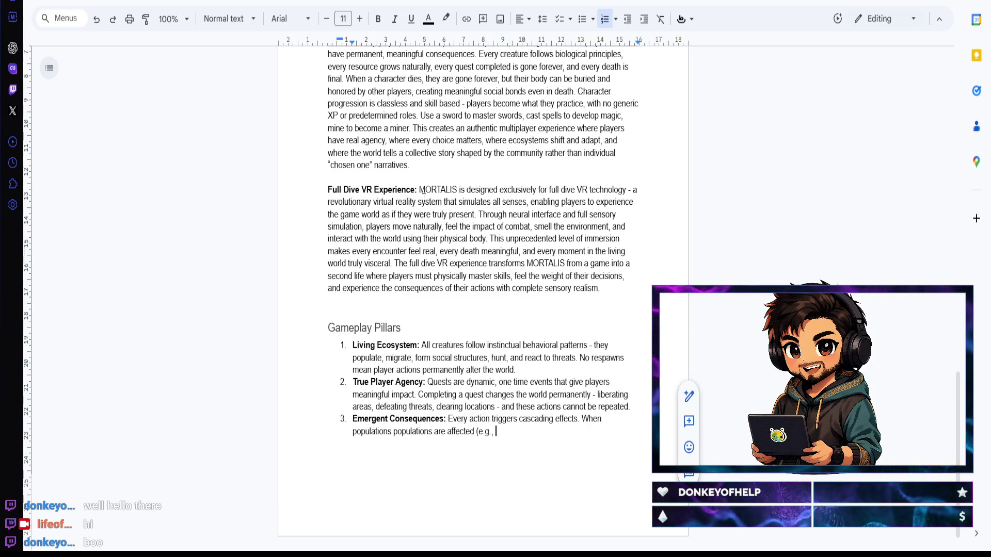
type("goblins mi")
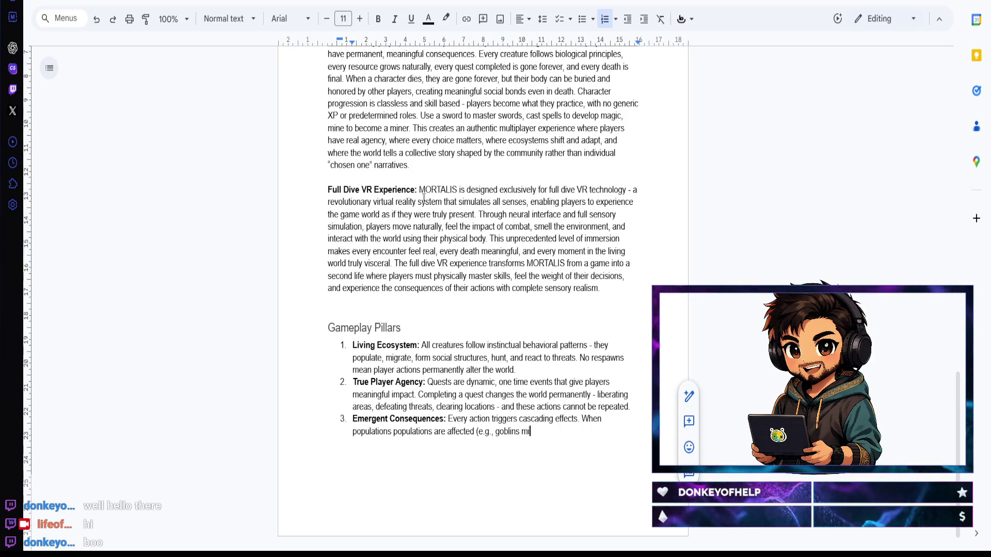
type("ue to over hunting) ")
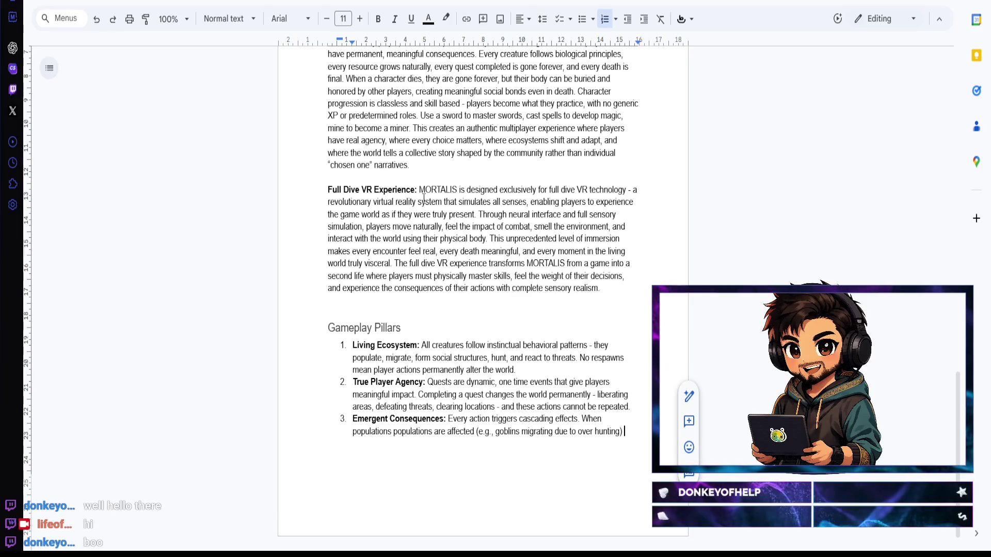
type(", eco")
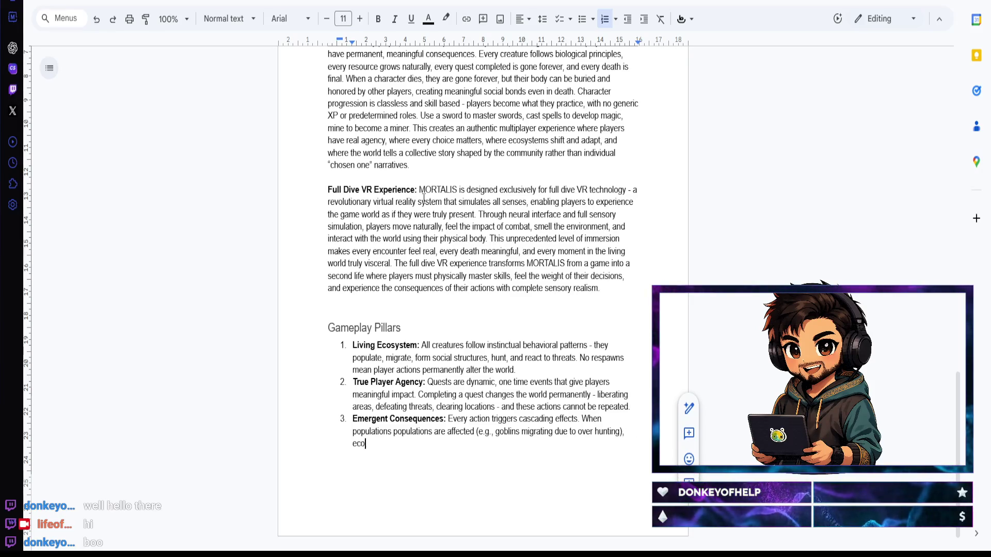
type("systems reb")
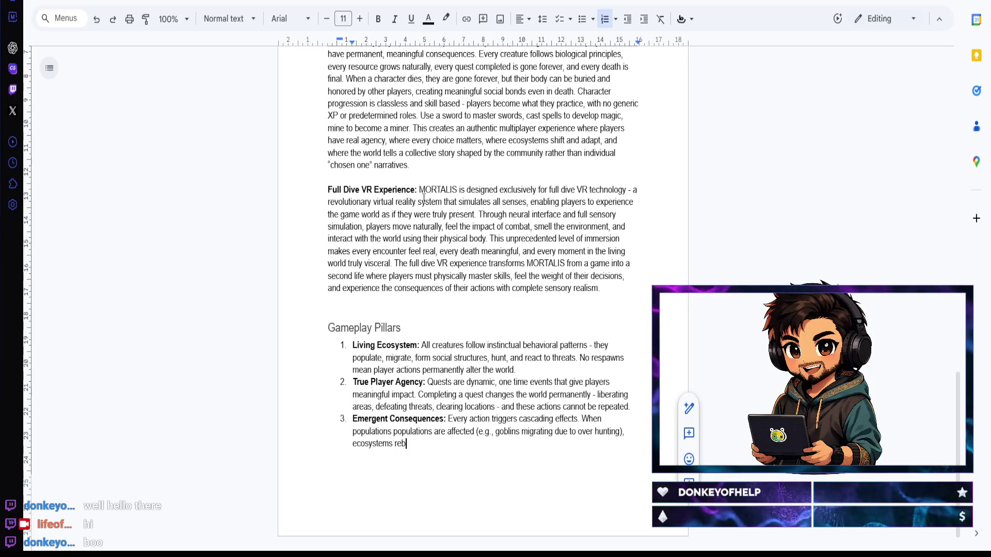
type("alance, creating")
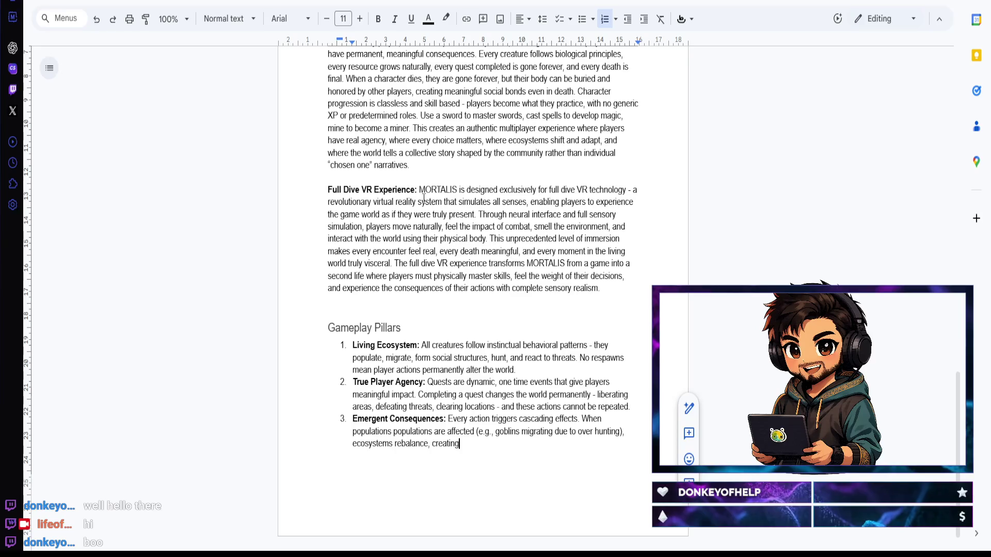
type(" new challenges")
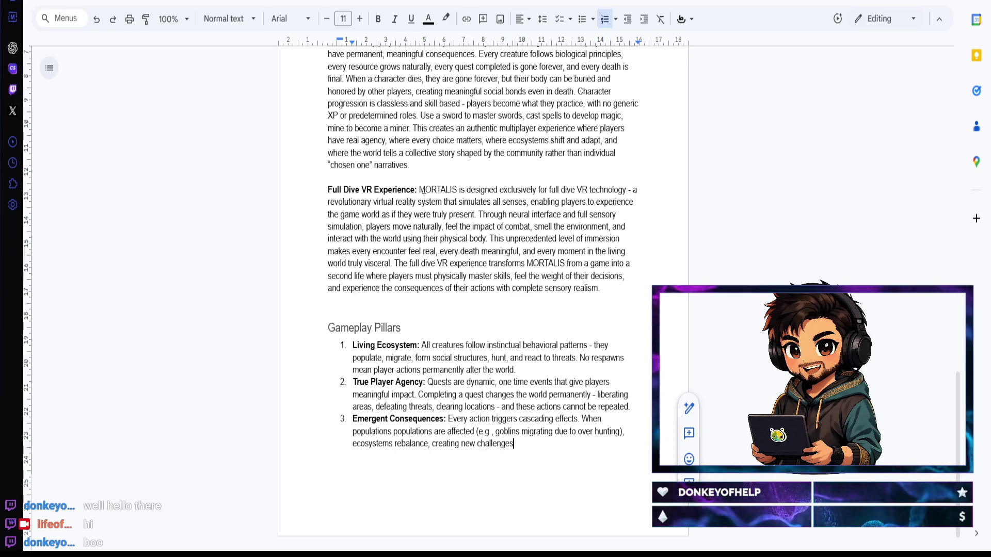
type(" and opportunities ")
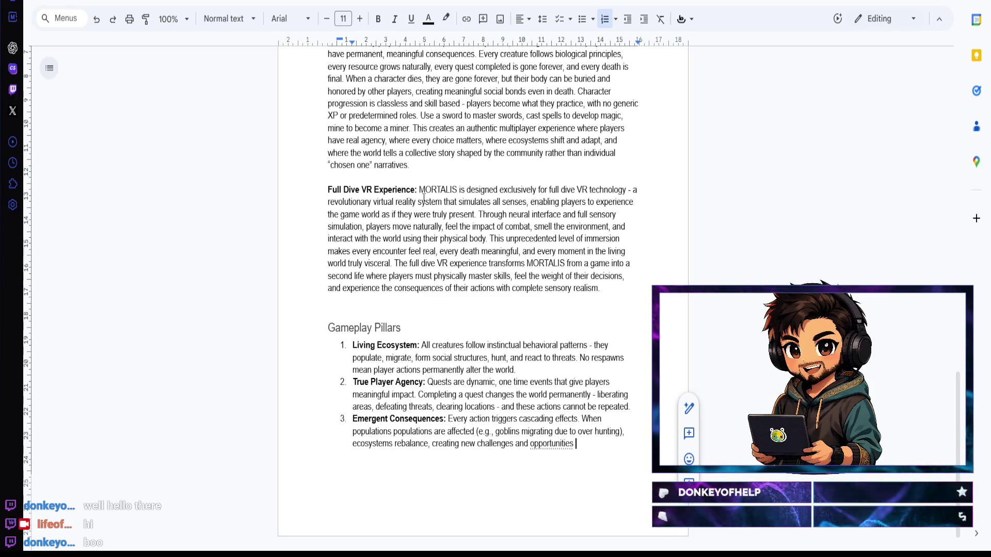
type("at i")
Step: Finish the description through 'ripple through the world.' and start a fourth numbered pillar
key("BackSpace")
type("ipple through the world.")
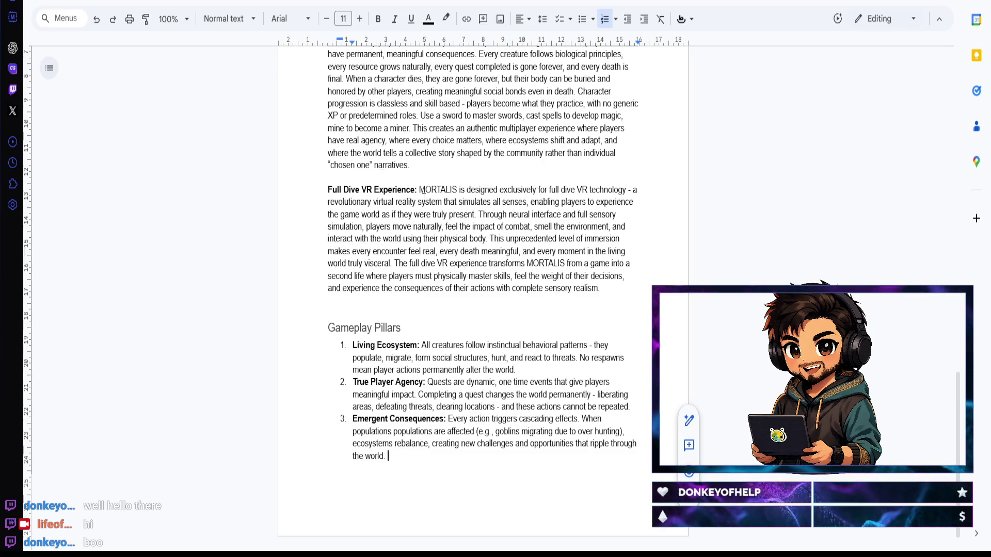
key("Return")
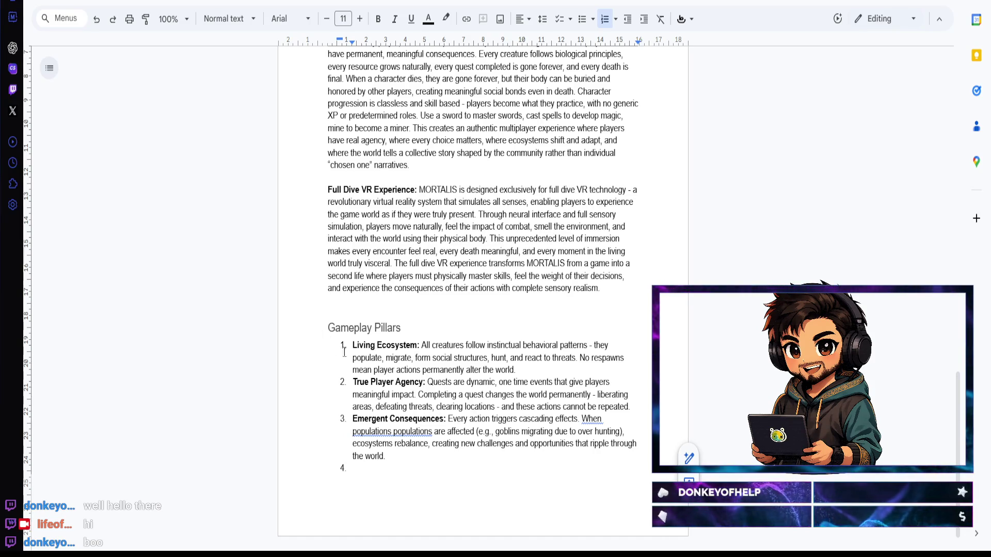
Step: Remove the duplicated word 'populations' from item 3 and ready empty item 4 for a bold label
left_click(391, 431)
left_click(410, 343)
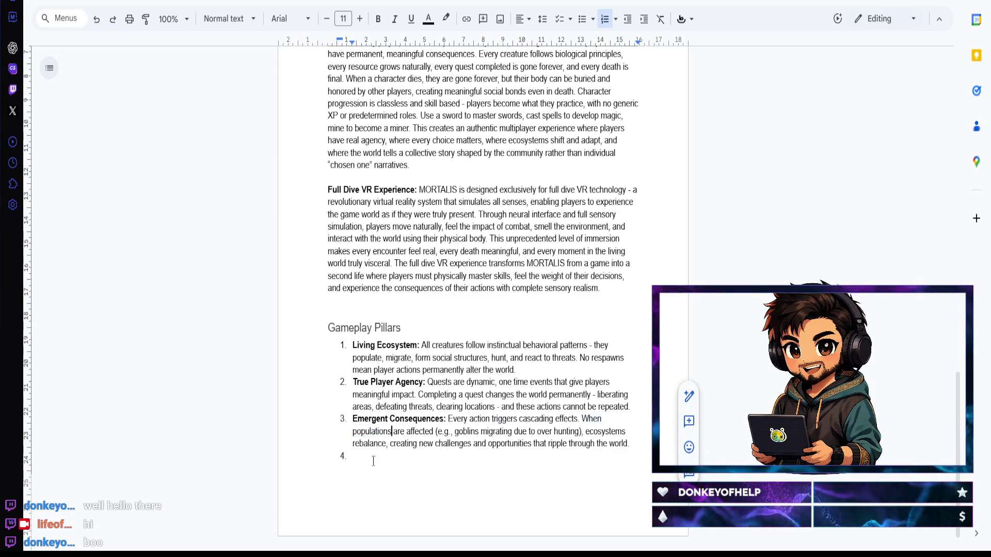
left_click(364, 458)
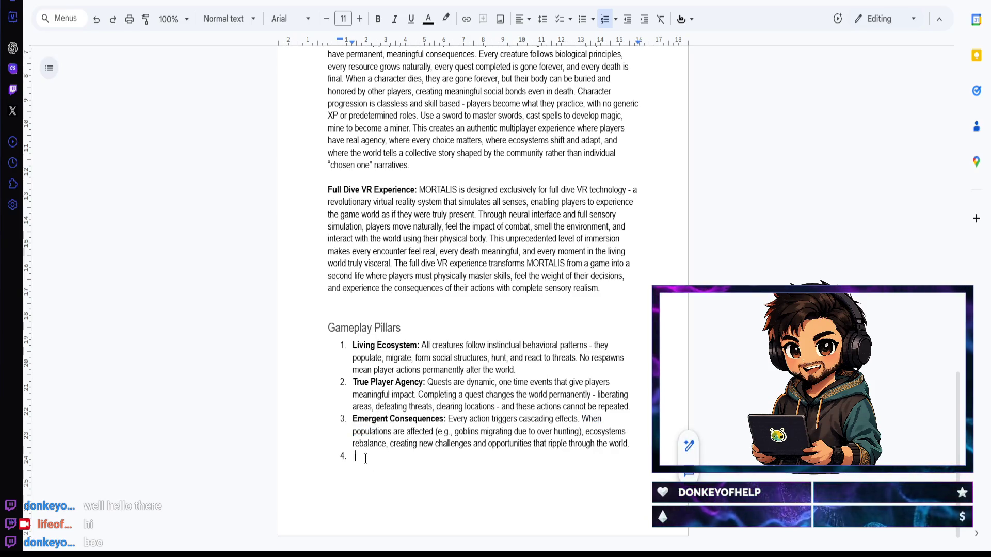
key("ctrl+b")
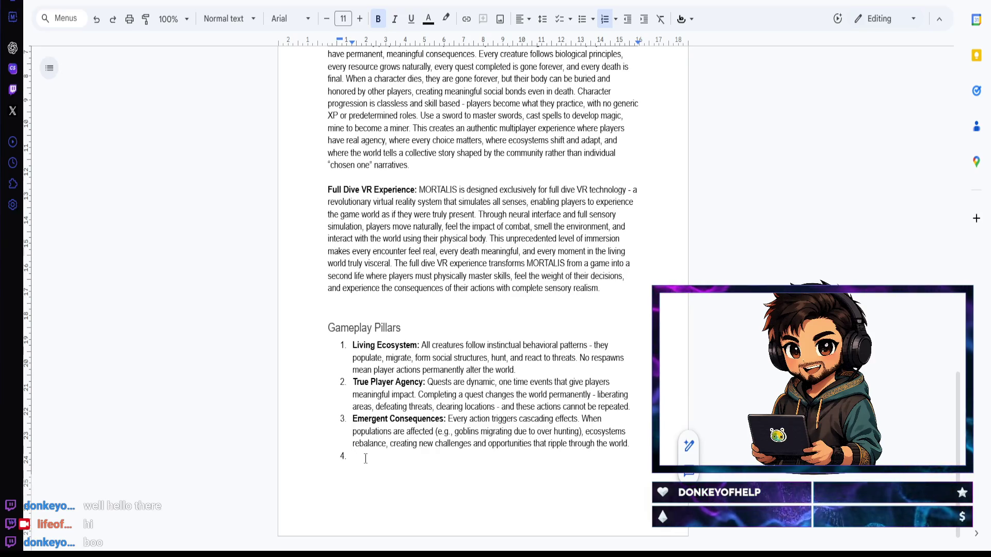
Step: Write the bold label 'Permadeath & Real Stakes:' as the fourth pillar
key("ctrl+b")
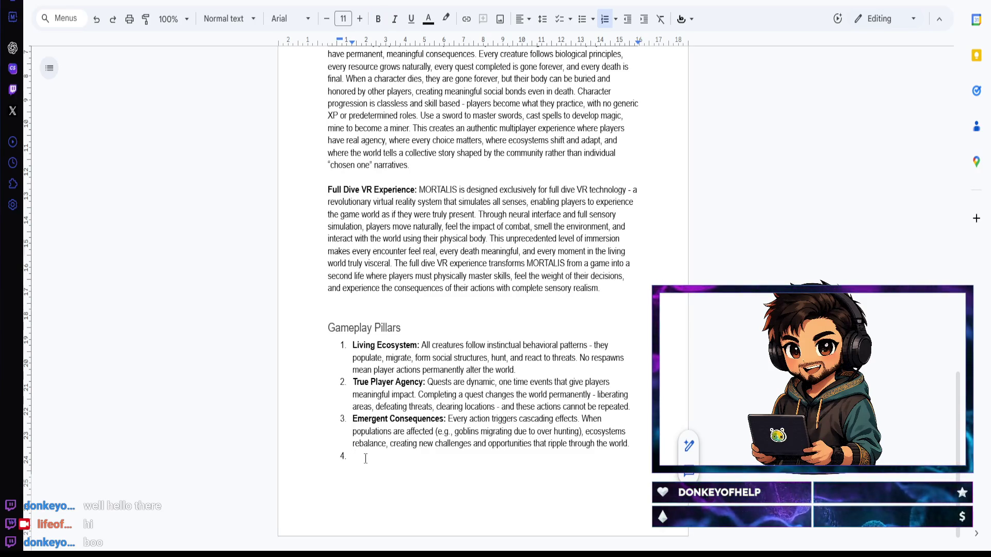
key("ctrl+b")
type("Permadeath")
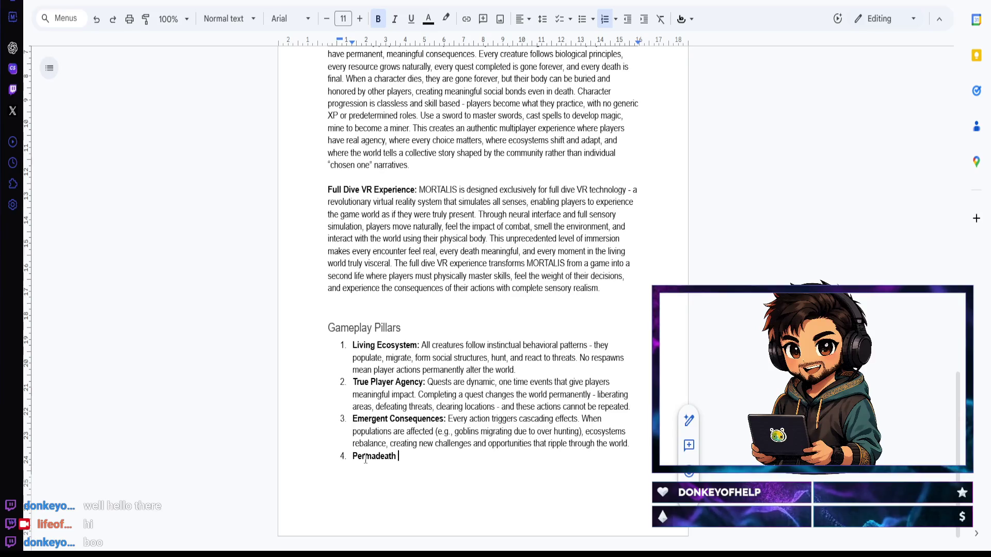
type("& ")
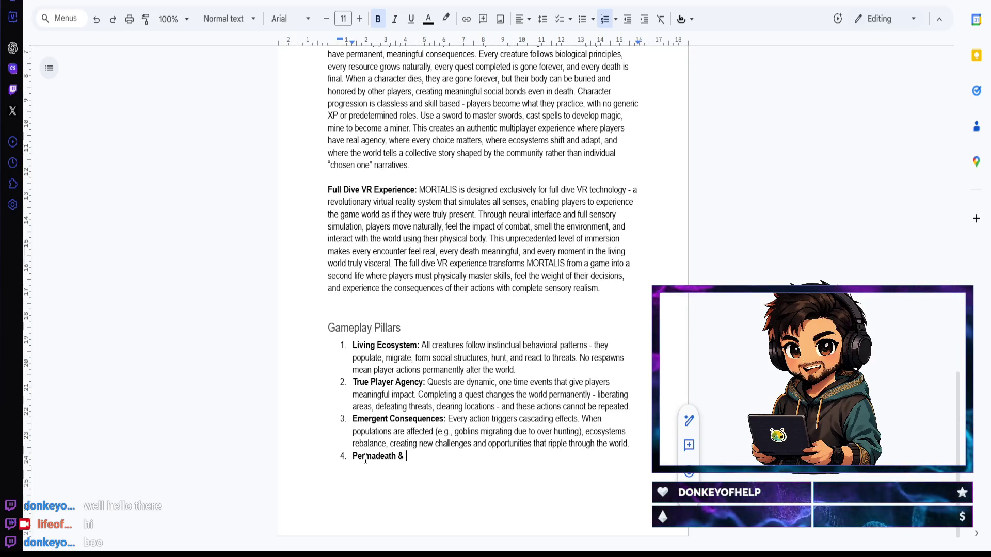
type("Real Stakes:")
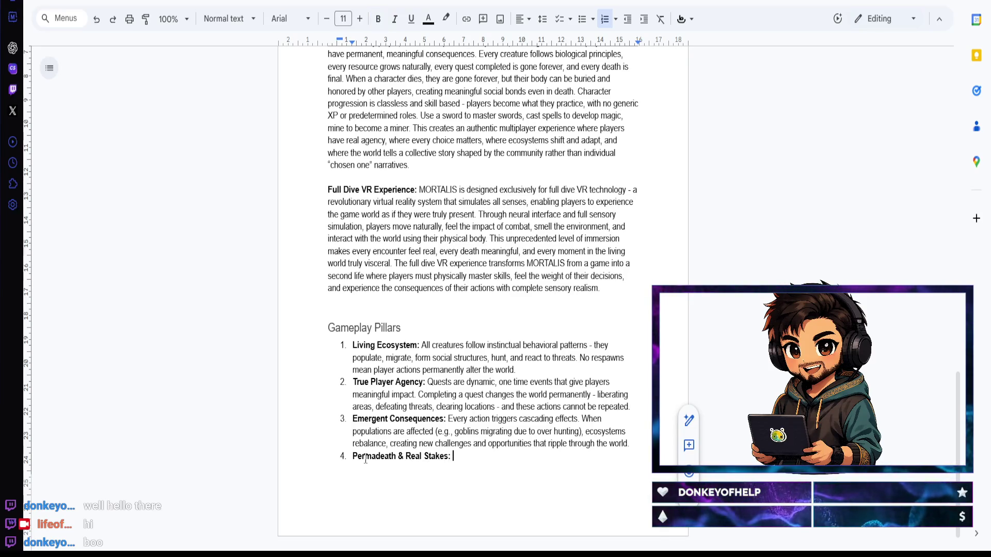
type(" Death")
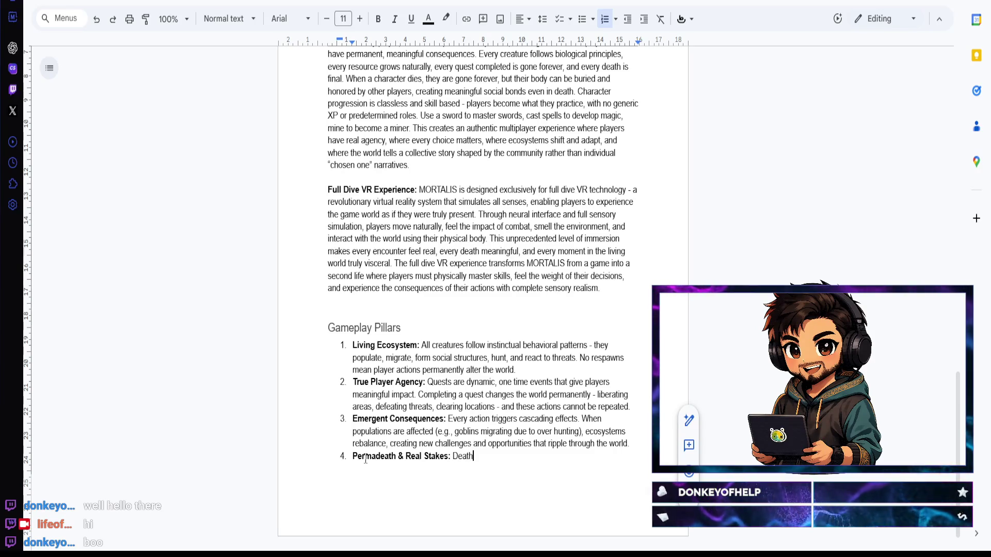
type(" is permanent")
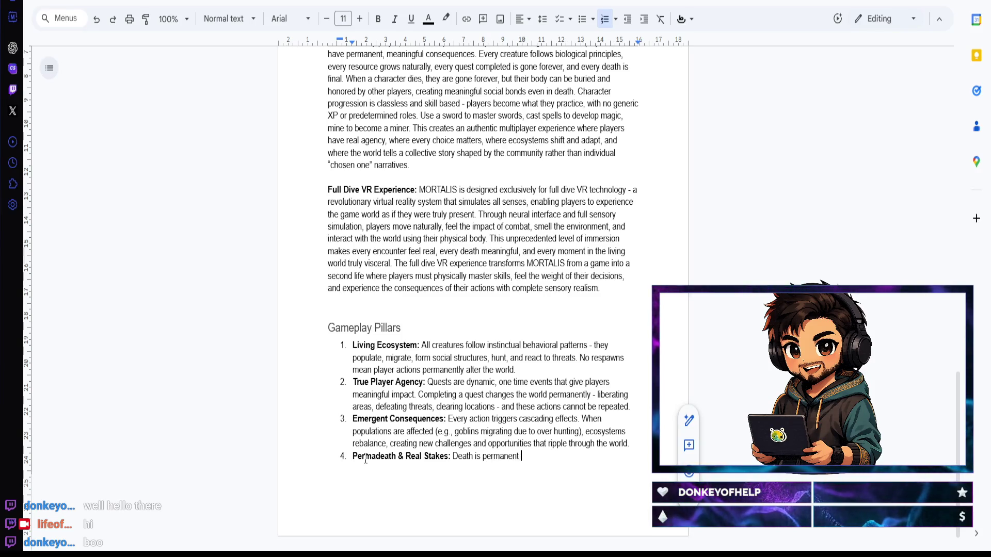
type(" - when ")
type("you die ")
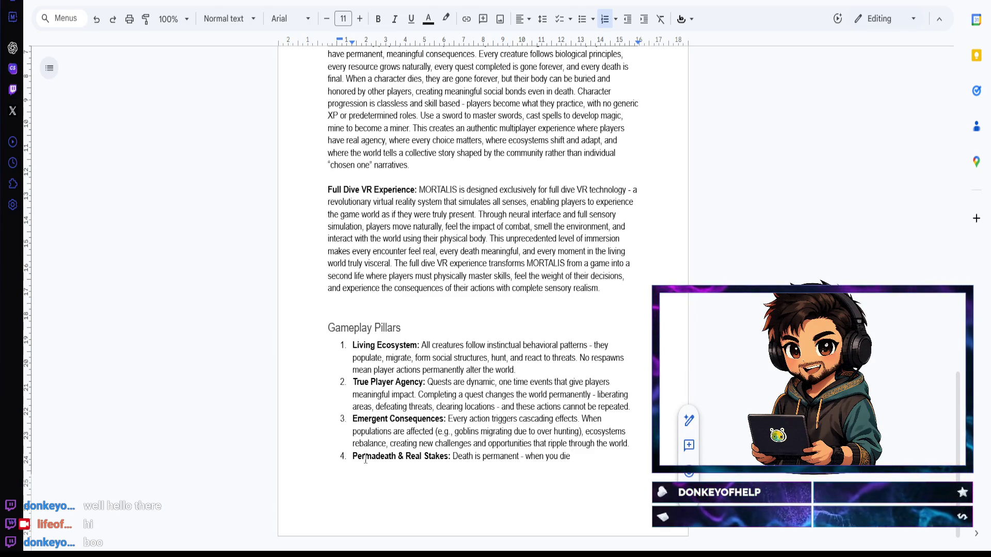
type(", your character")
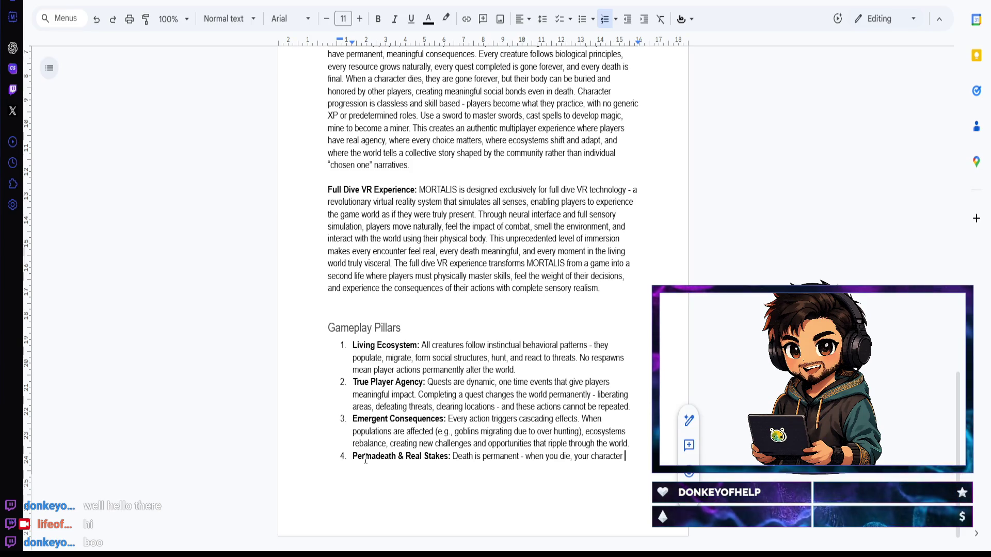
type("and ")
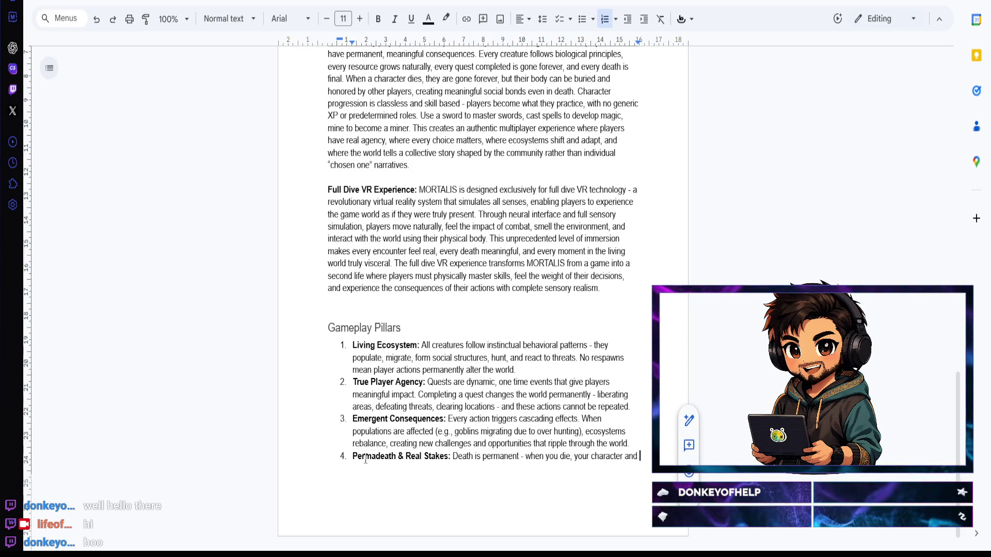
type("everything trhey")
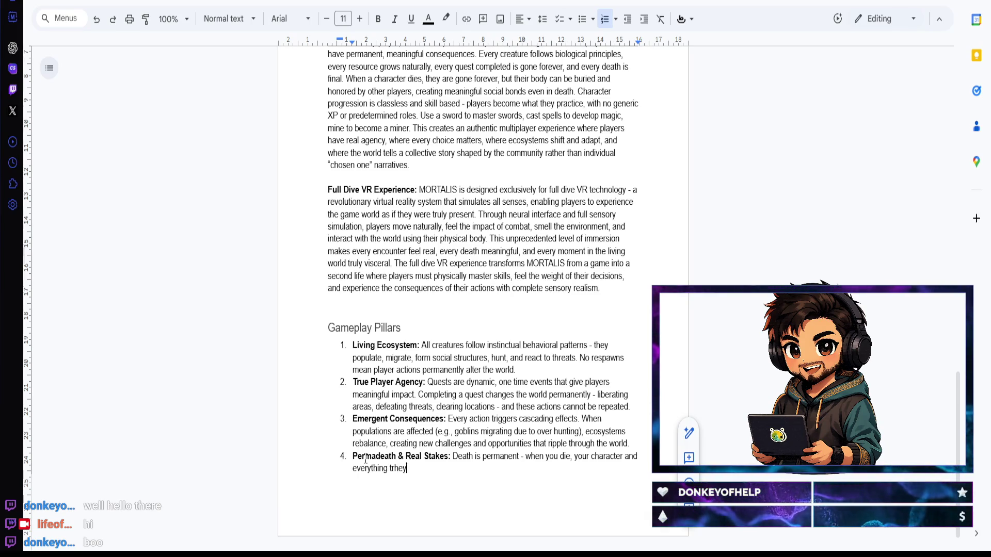
Step: Begin the description 'Death is permanent - when you die, your character and everything they', fixing 'trhey'
key("BackSpace")
key("BackSpace")
key("BackSpace")
key("BackSpace")
type("hey")
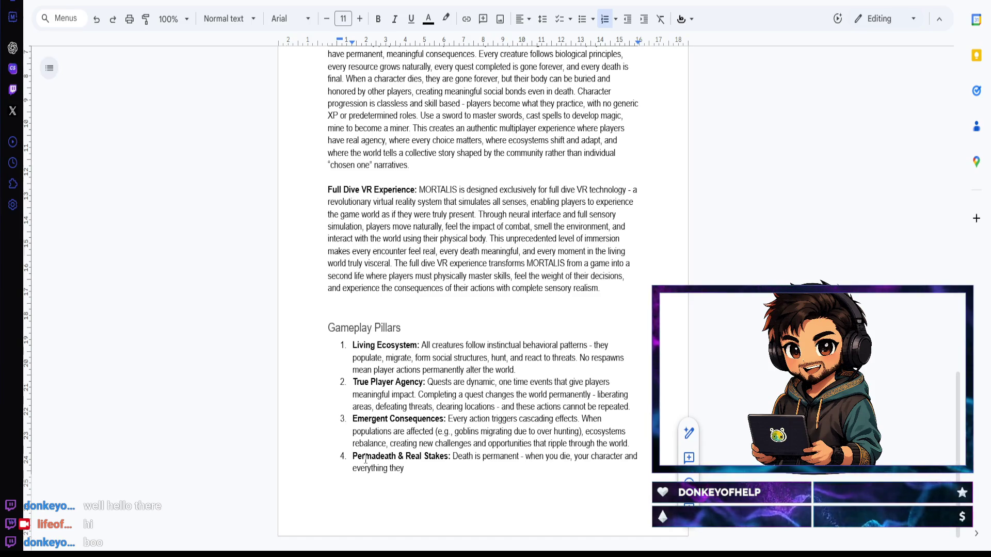
type("carried is gone forever. ")
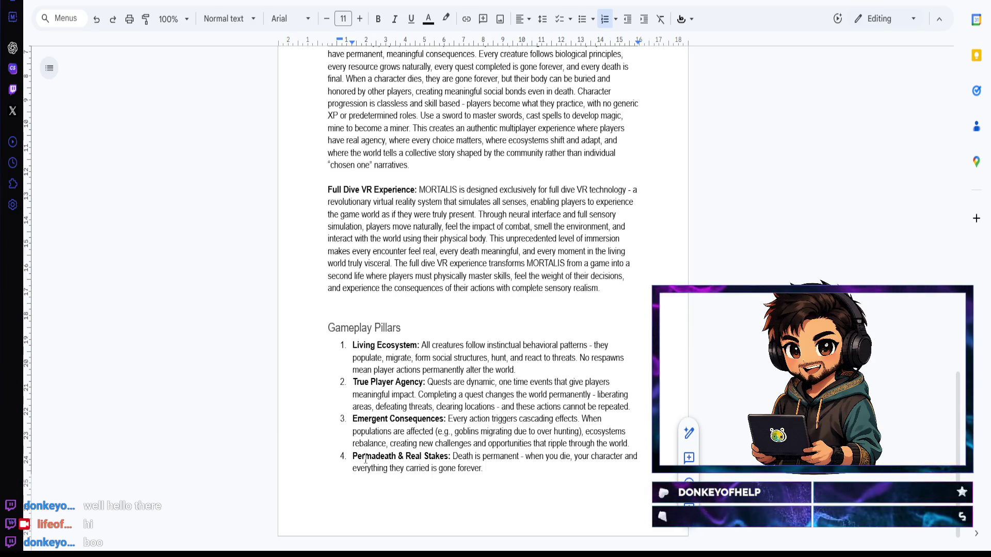
type("This creates re")
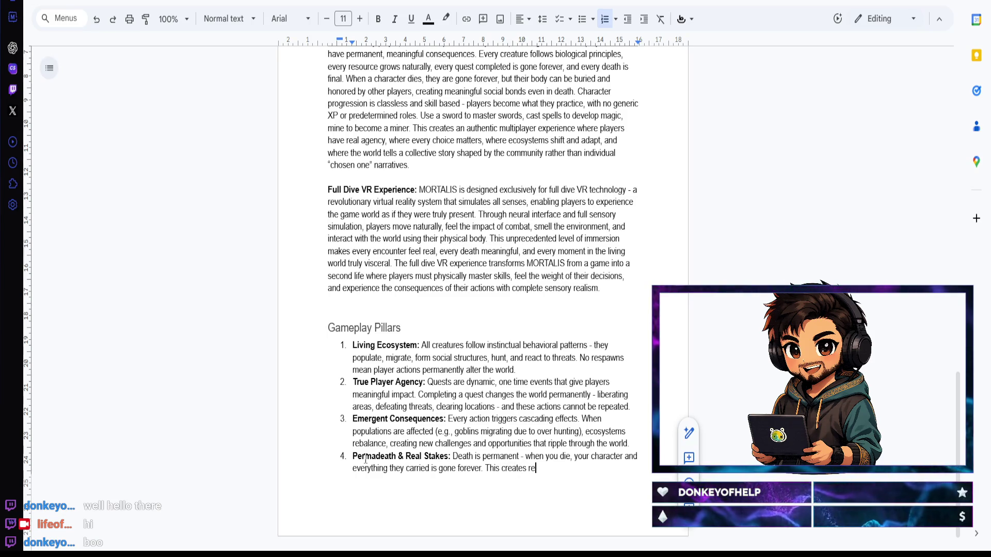
type("al stakes for")
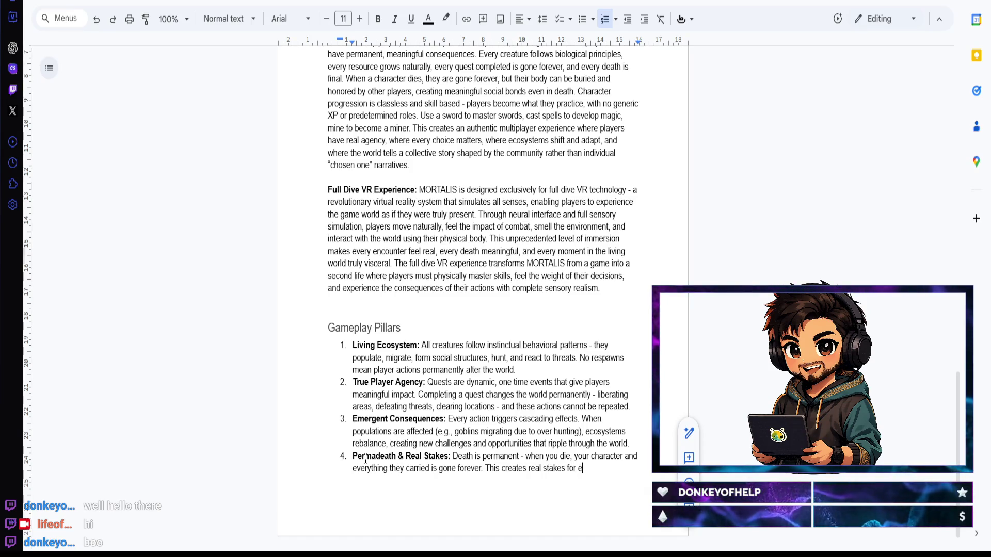
type("encounter")
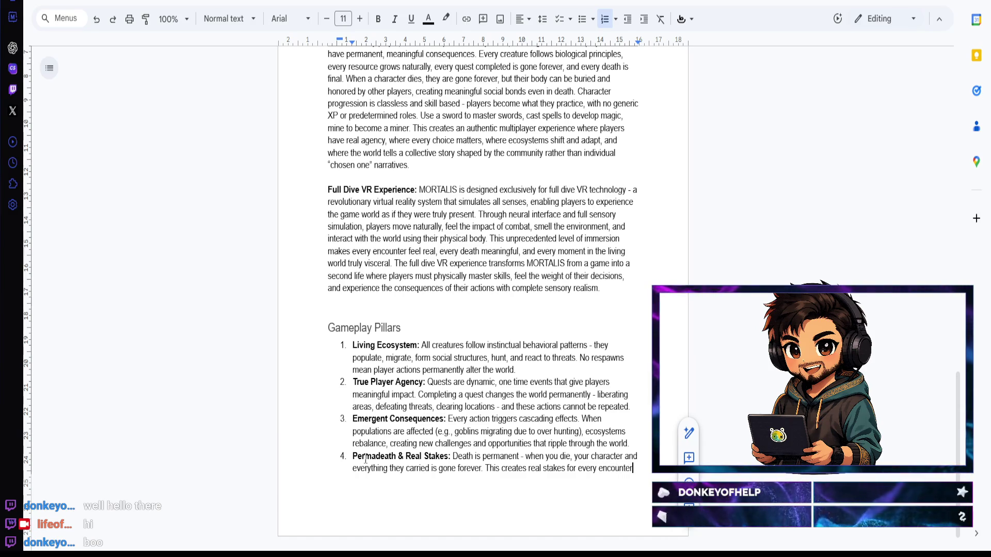
type(",")
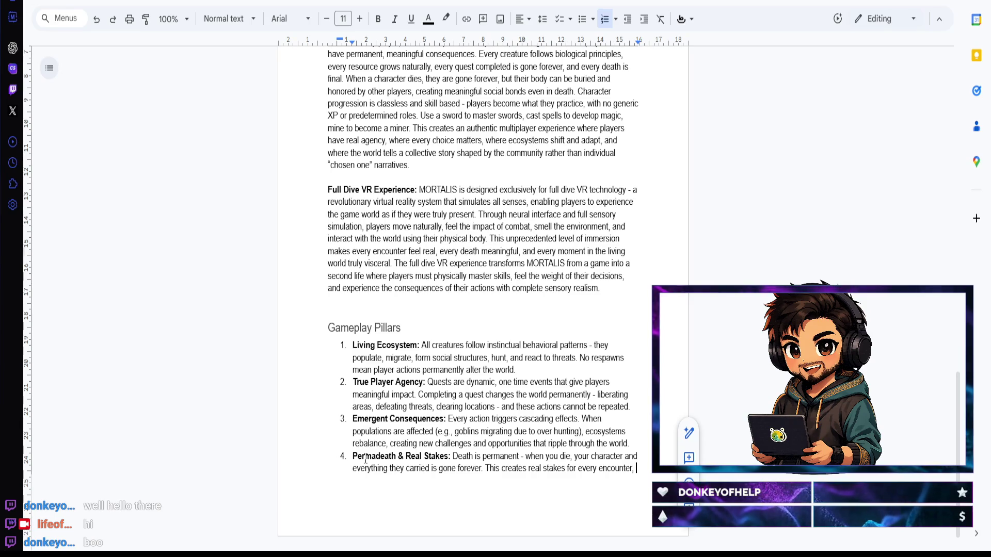
type(" meaning")
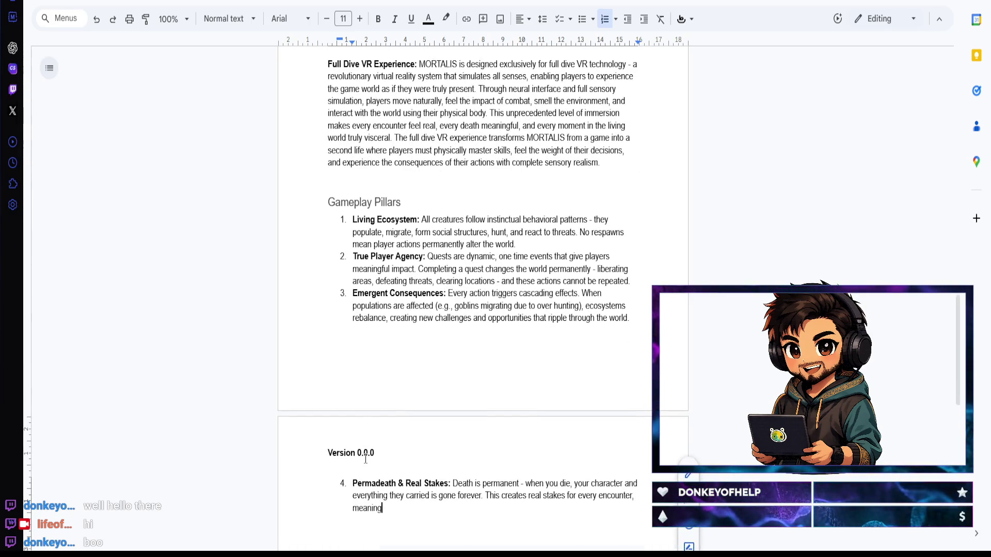
type("ful")
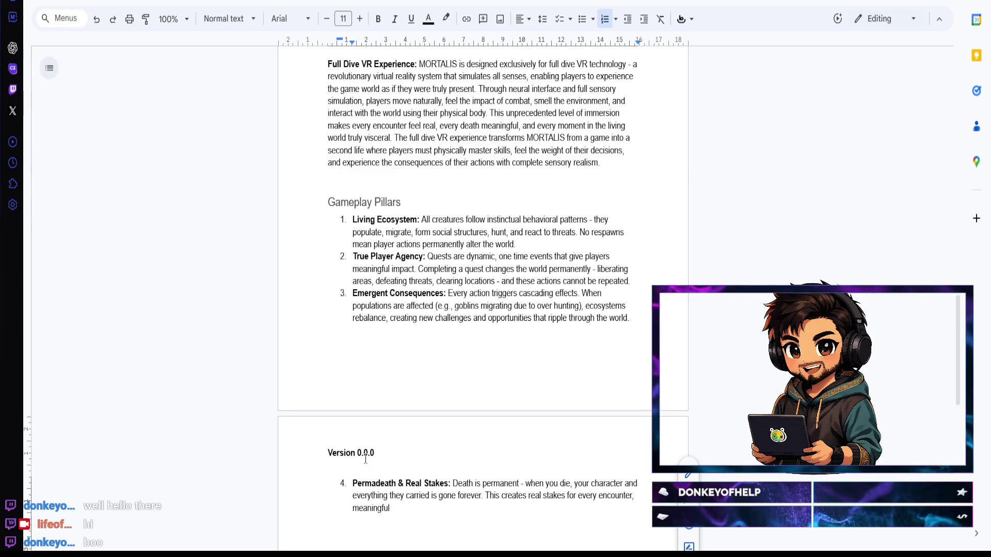
type(" risk/reward de")
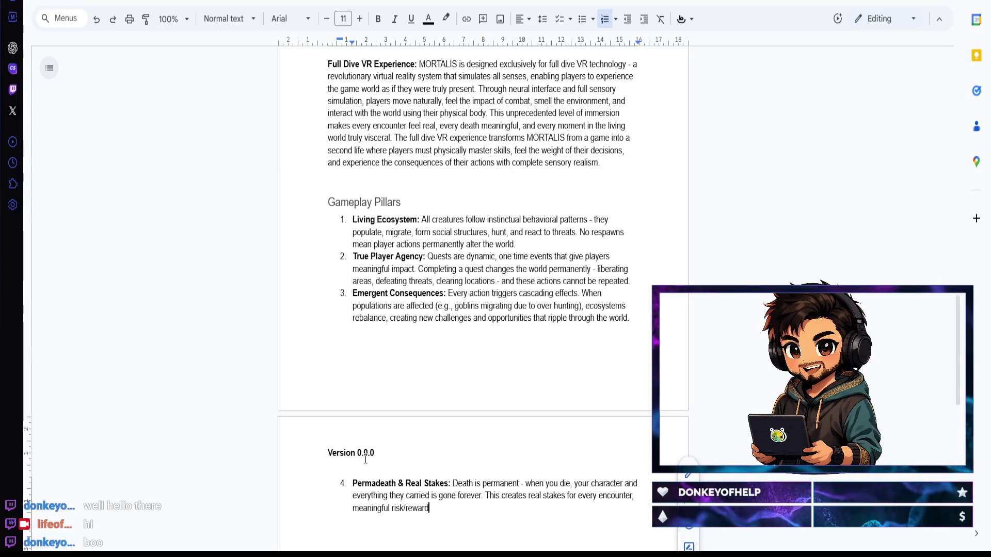
type("cisi")
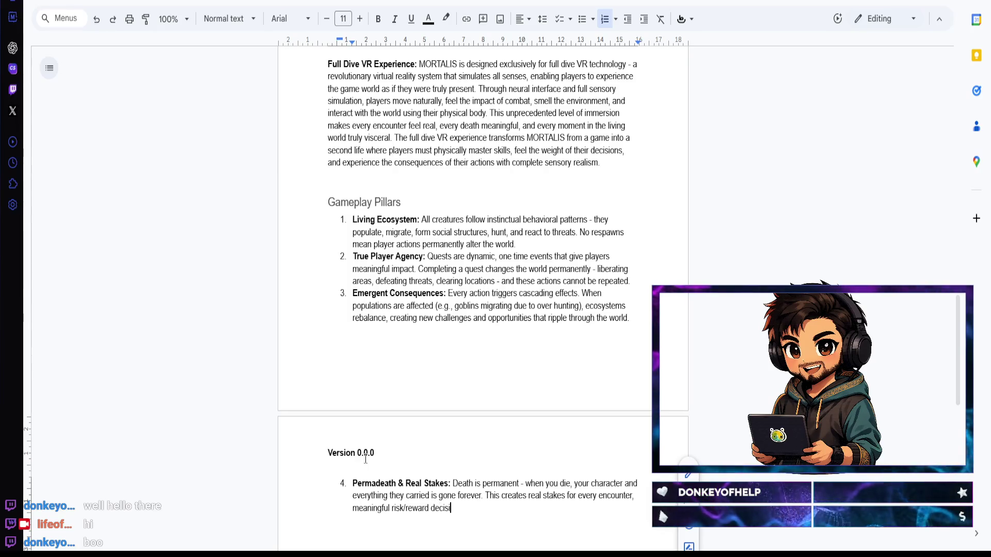
type("ons")
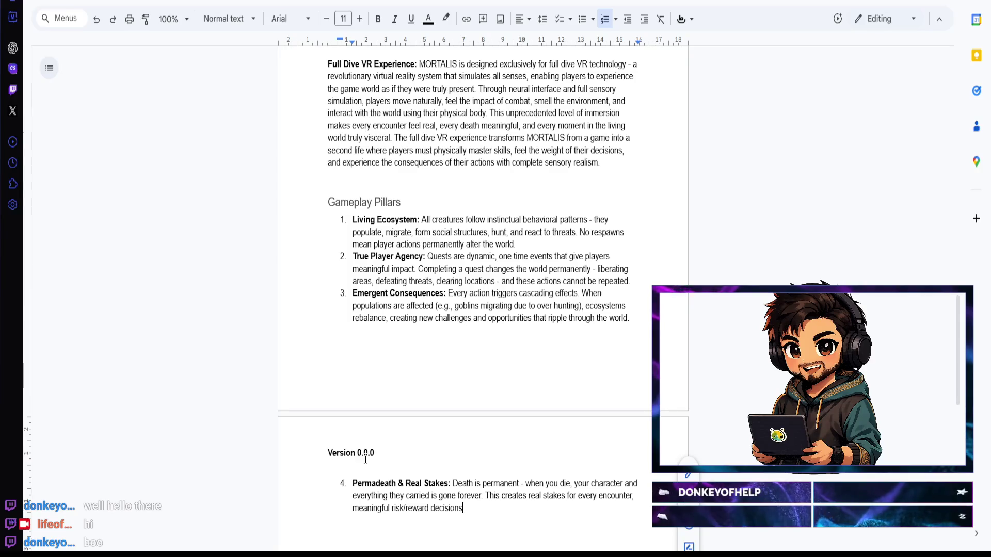
type(", and a world where playue")
Step: Finish the pillar with players valuing their characters' lives and start a fifth numbered pillar
key("BackSpace")
key("BackSpace")
type("ers must")
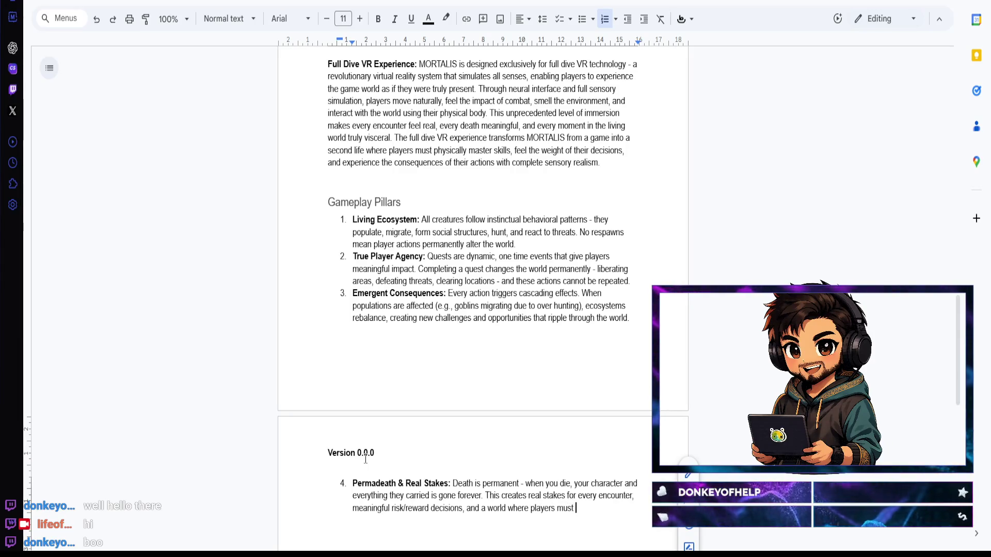
type(" truly val")
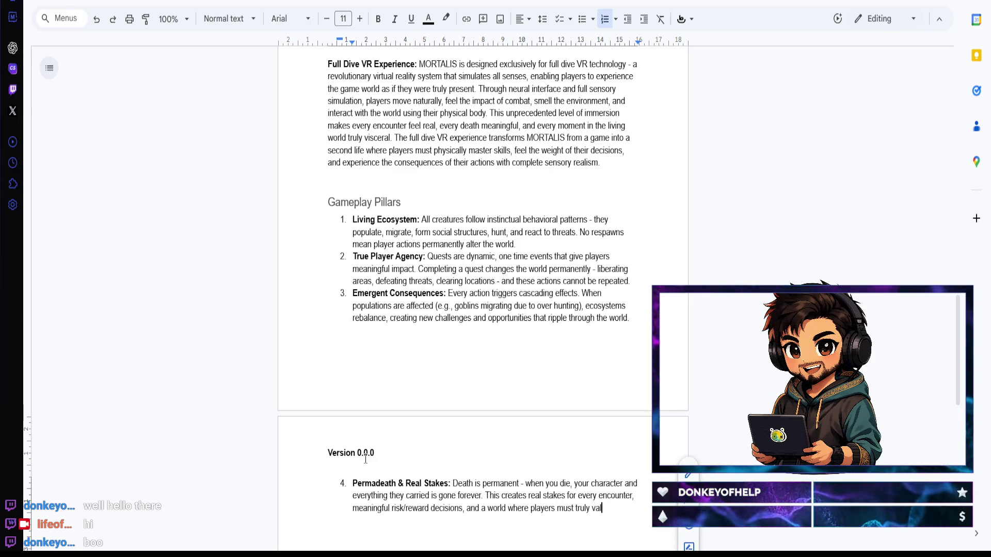
type("character")
type("s'")
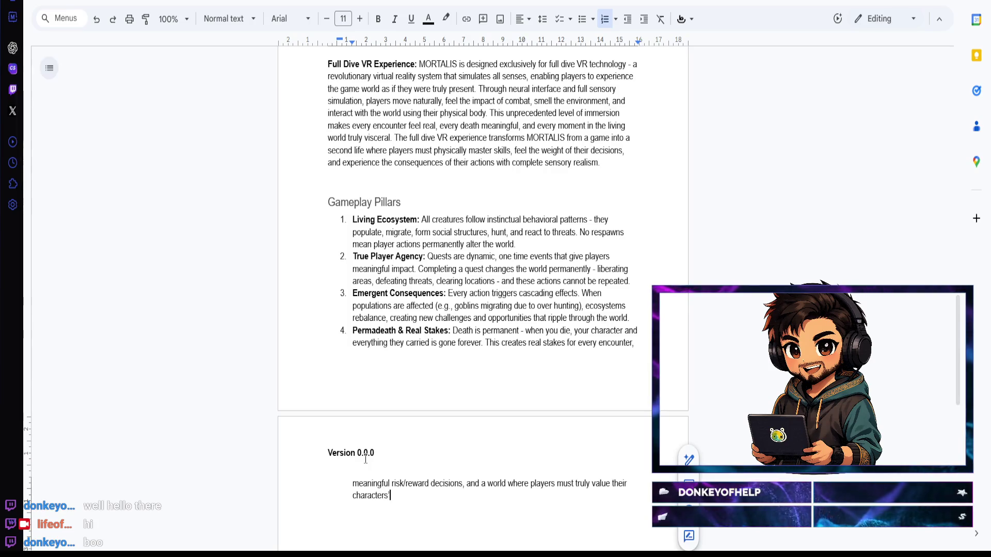
type(" lives.")
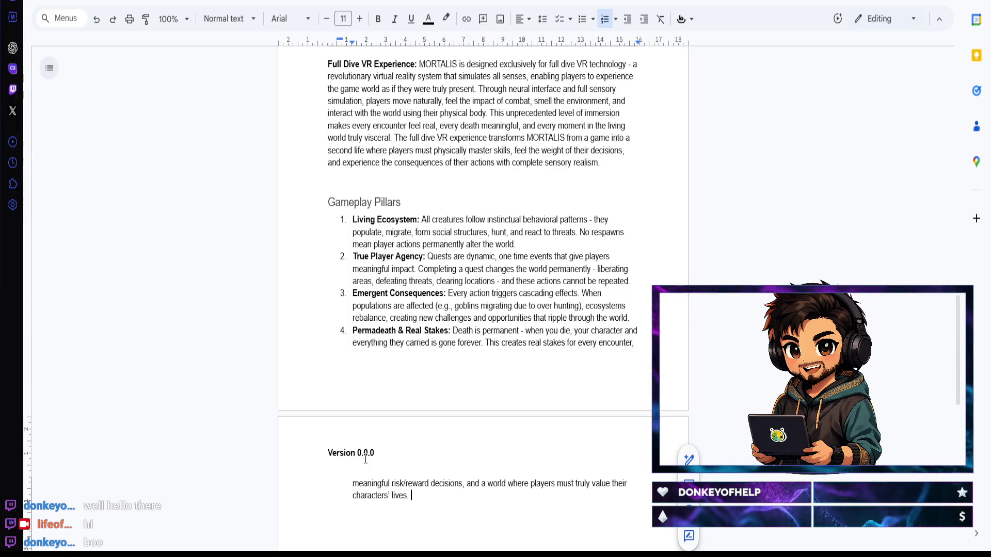
key("Return")
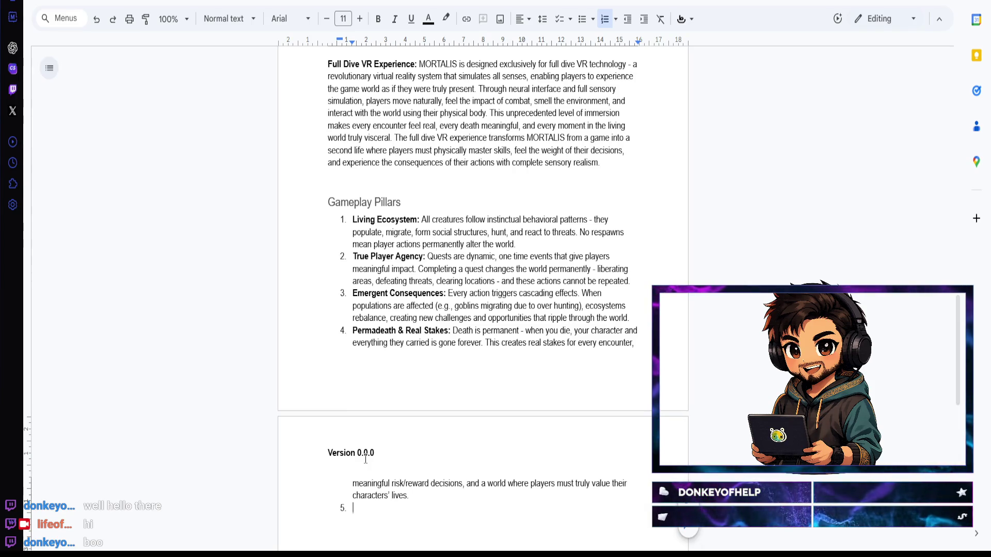
Step: Write the bold label 'Classless Skill Mastery:' with its description of skills improving through use
key("ctrl+b")
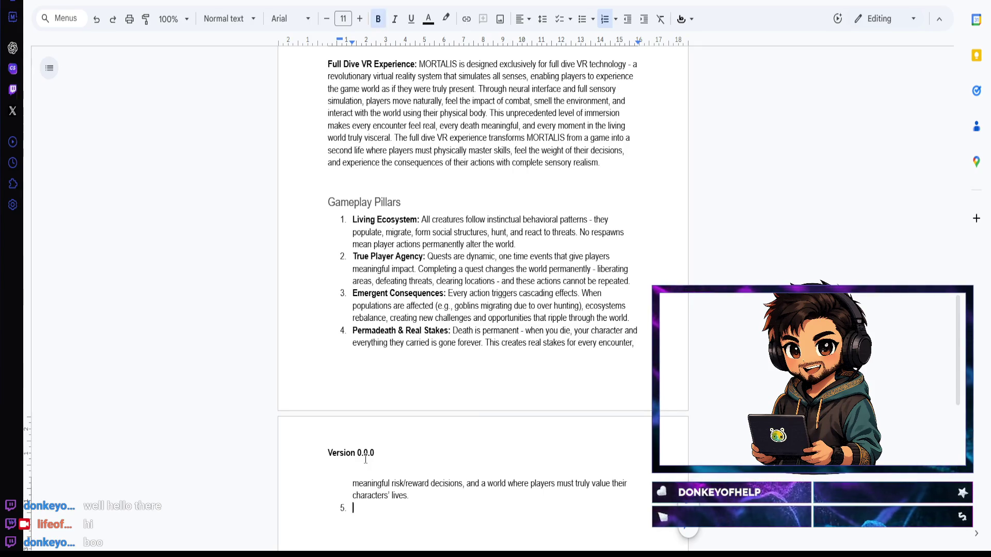
type("Classle")
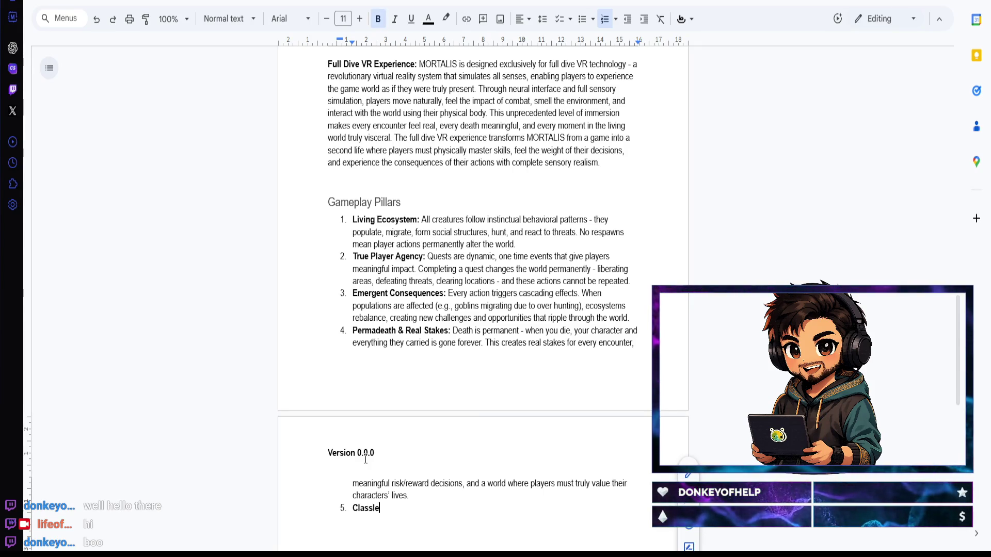
type("ss Skill Ma")
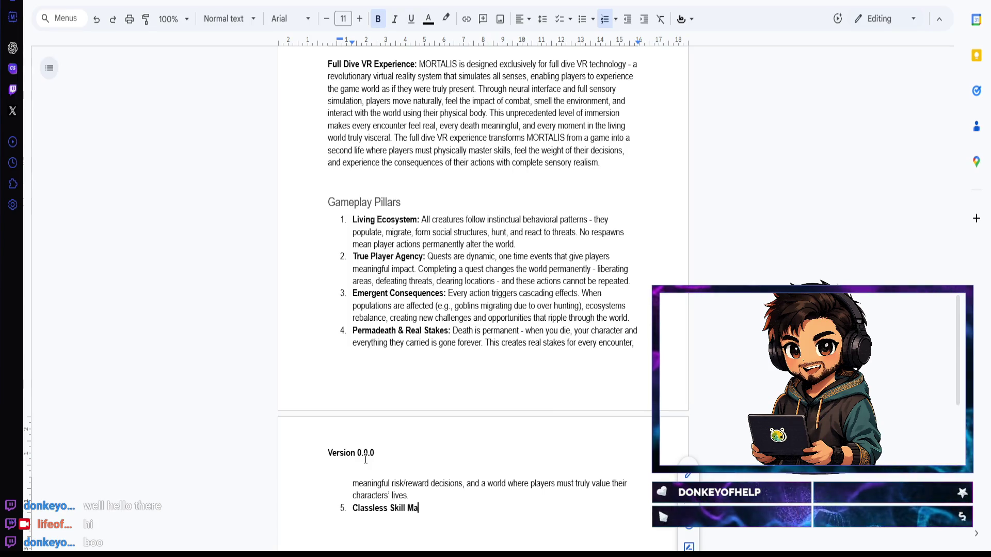
type("stery:")
key("ctrl+b")
type("No classes, no ")
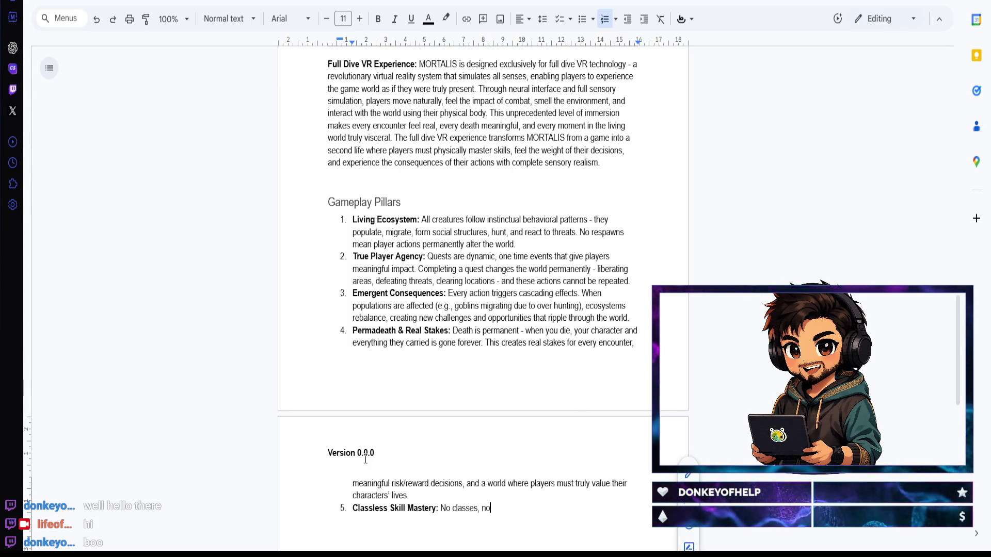
type("generic XP, no predet")
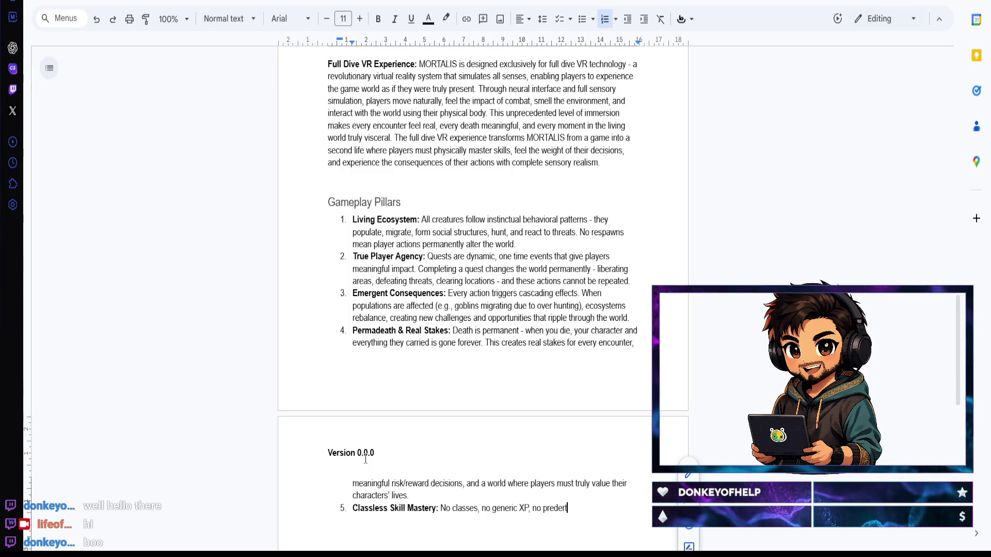
type("ermined ")
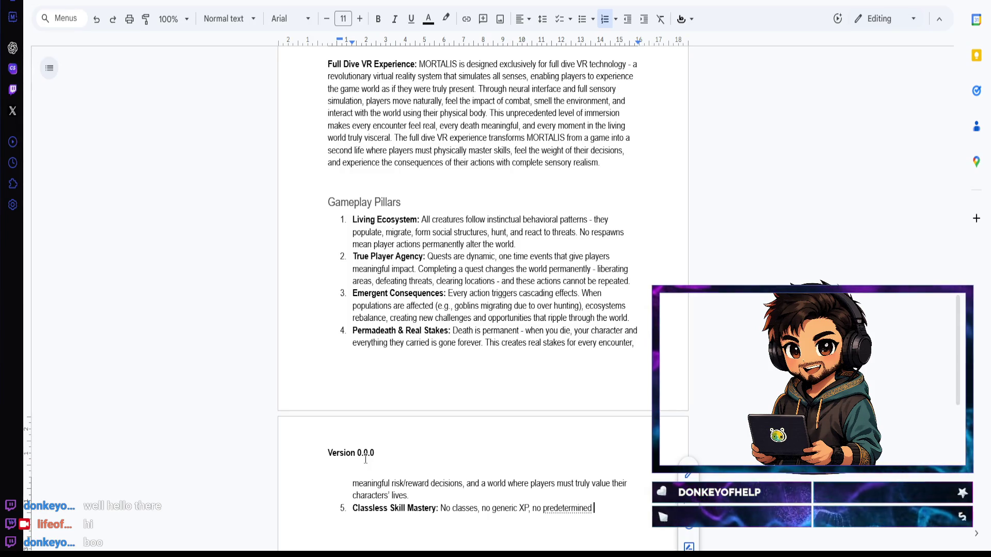
type("roles,")
key("BackSpace")
key("BackSpace")
type(". Skills i")
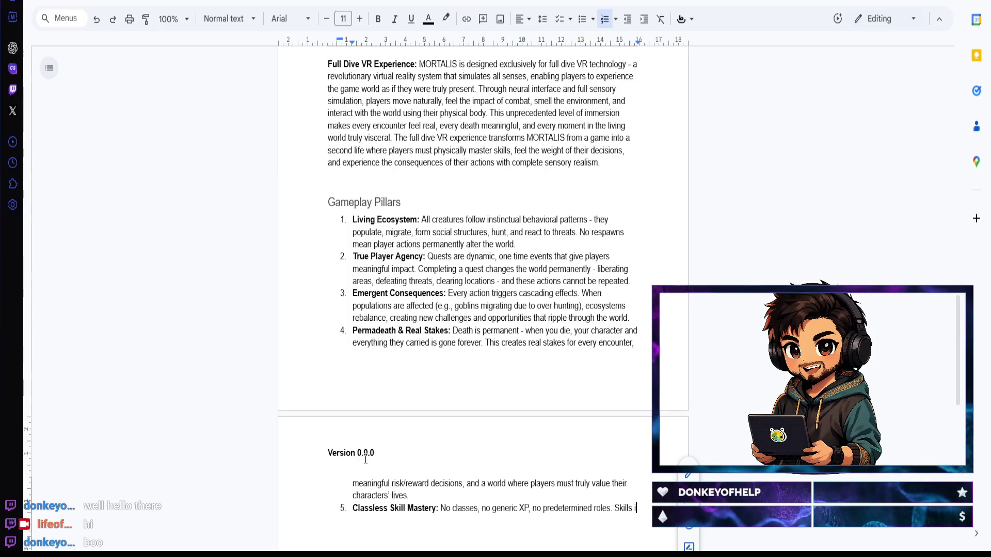
type("mprove through use - practice what yo")
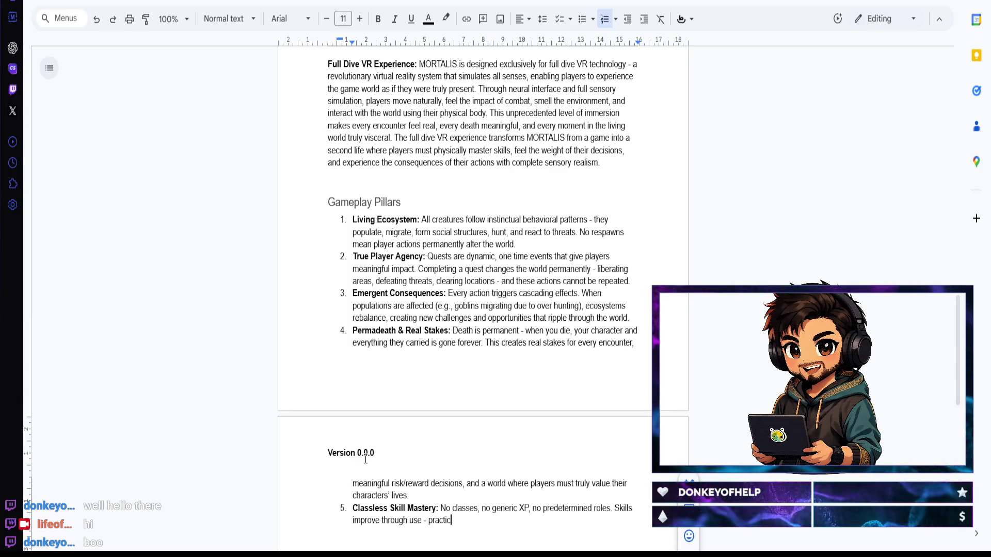
type("u w")
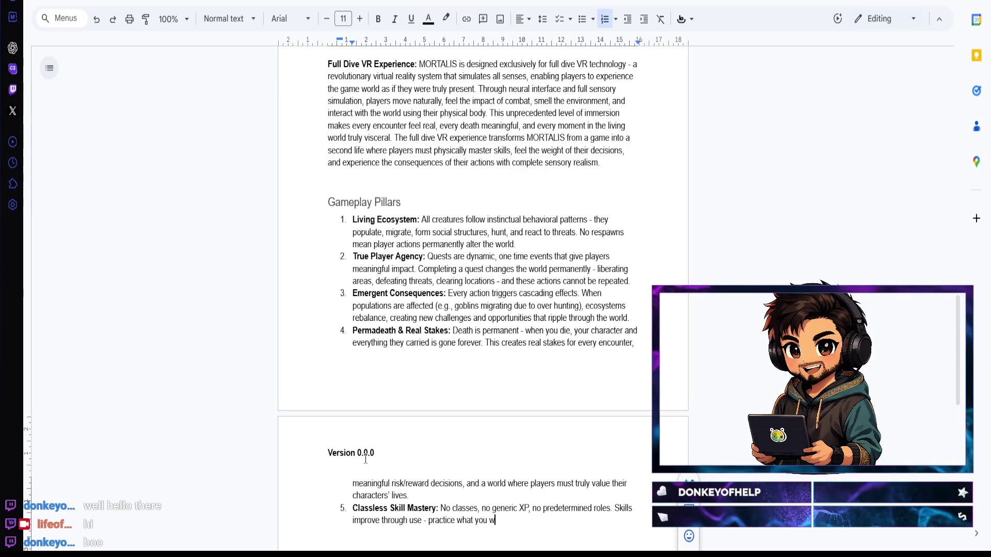
type("ant to become")
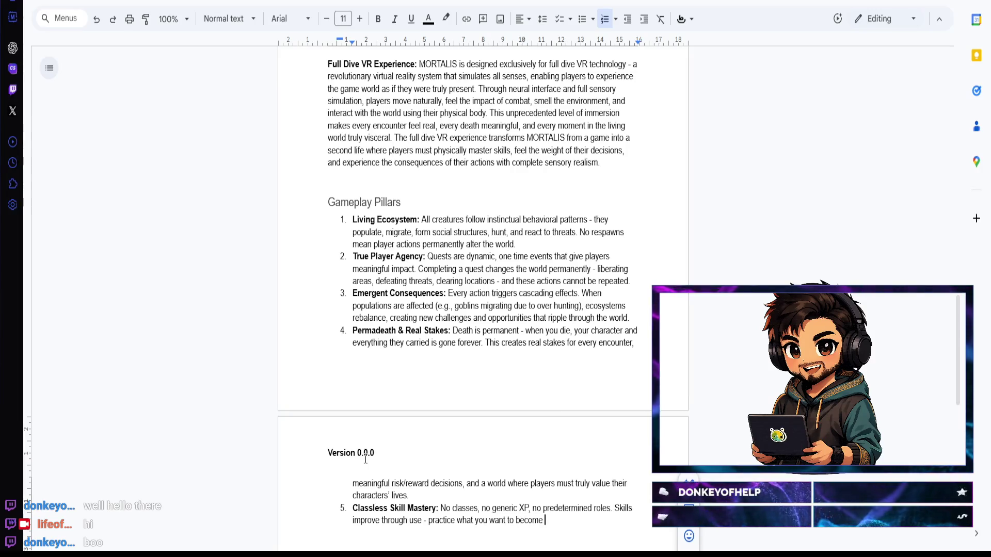
key("BackSpace")
type(". This a")
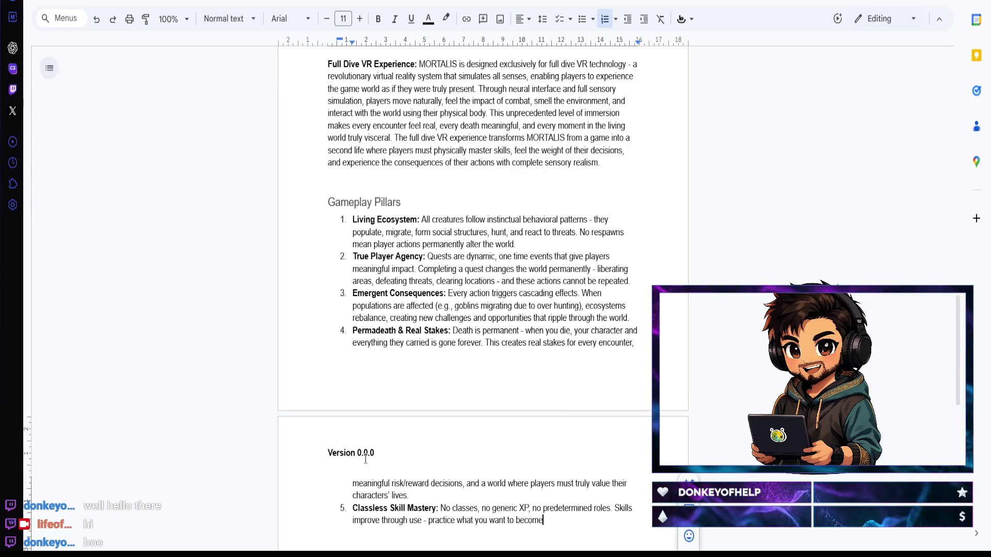
type("llows ")
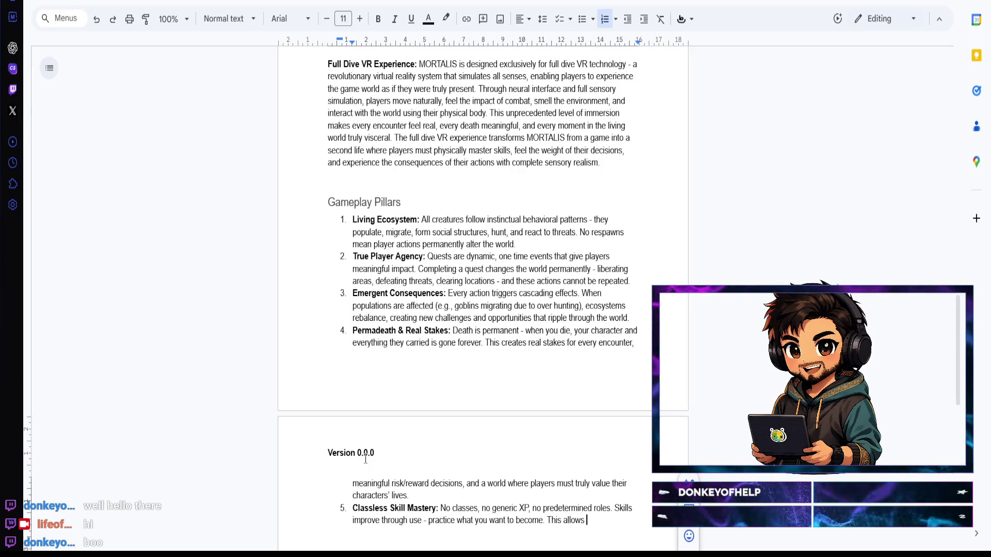
type("for organic character develo")
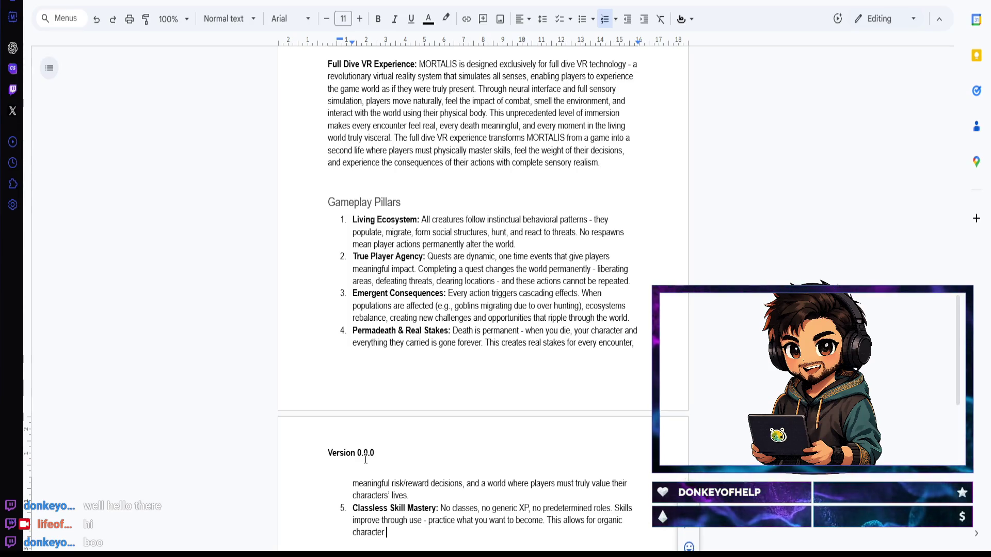
type("pment a")
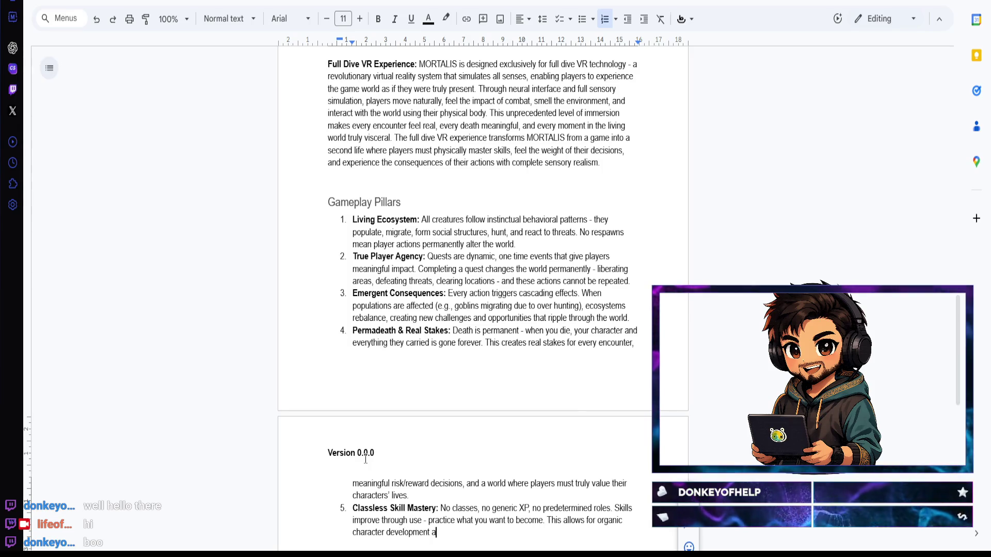
type("nd diverse, player driven builds.")
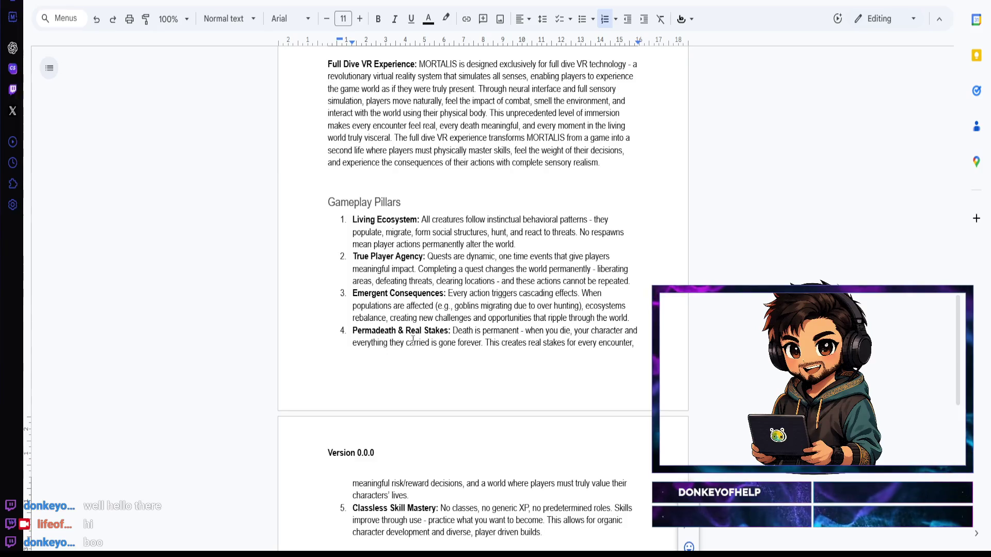
scroll(373, 431, "up", 3)
scroll(405, 303, "down", 6)
scroll(406, 302, "up", 8)
scroll(406, 301, "up", 5)
scroll(406, 302, "up", 8)
scroll(400, 275, "down", 5)
scroll(401, 275, "down", 5)
scroll(400, 275, "down", 4)
scroll(401, 276, "down", 3)
scroll(400, 276, "up", 3)
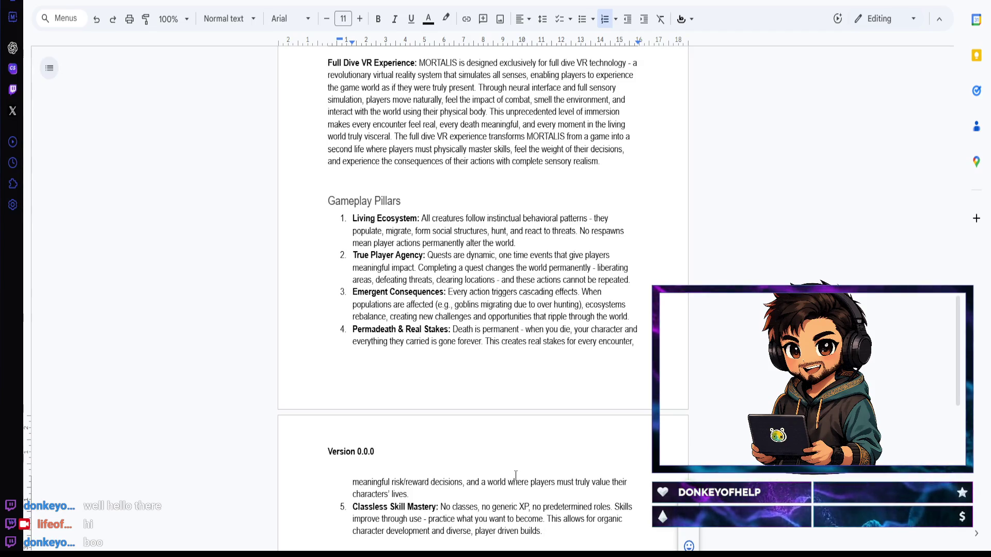
Step: End the Classless Skill Mastery text with 'organic, player driven builds' and add a new list line
key("Return")
key("Return")
key("Return")
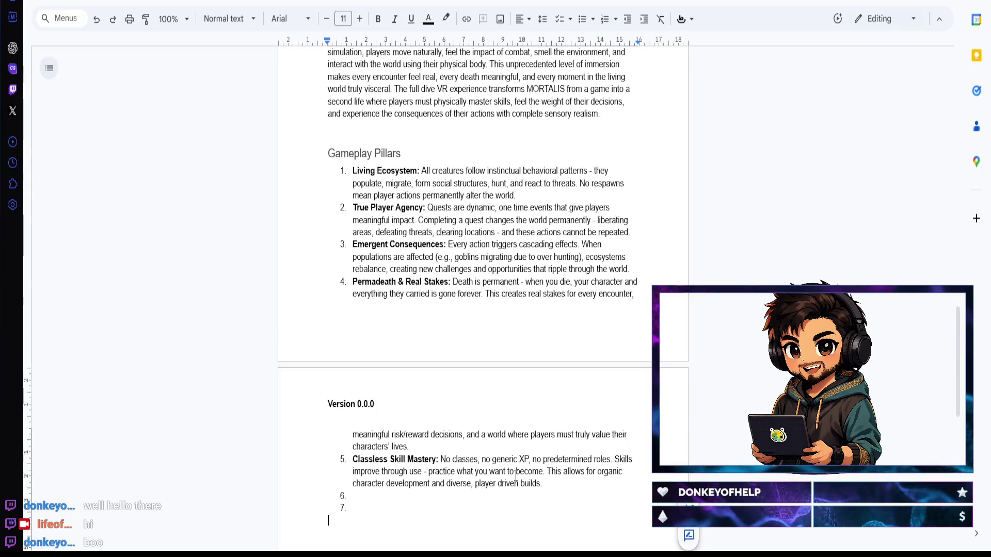
Step: Remove the empty list items and add a Heading 2 'Core Gameplay Mechanics' below the pillars
key("BackSpace")
key("BackSpace")
key("BackSpace")
key("BackSpace")
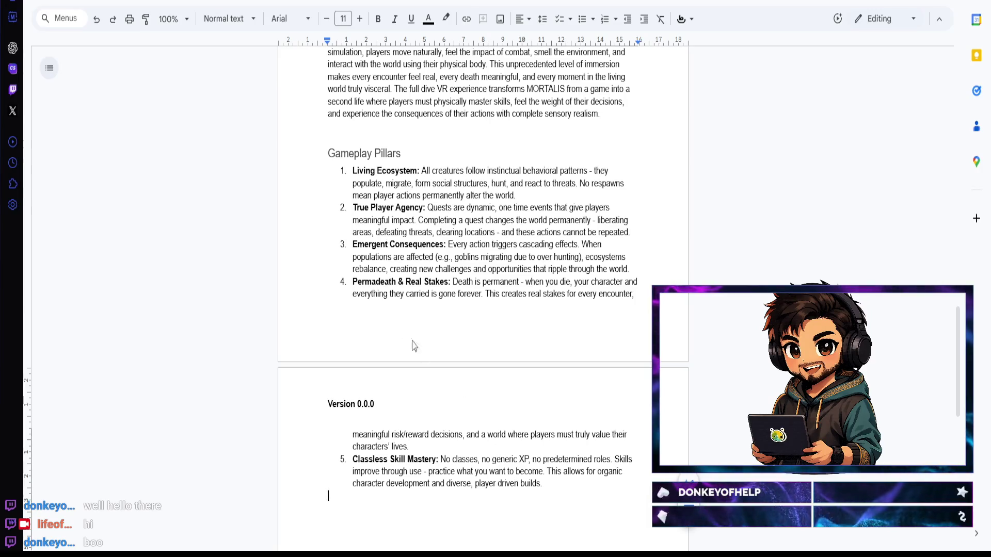
left_click(232, 19)
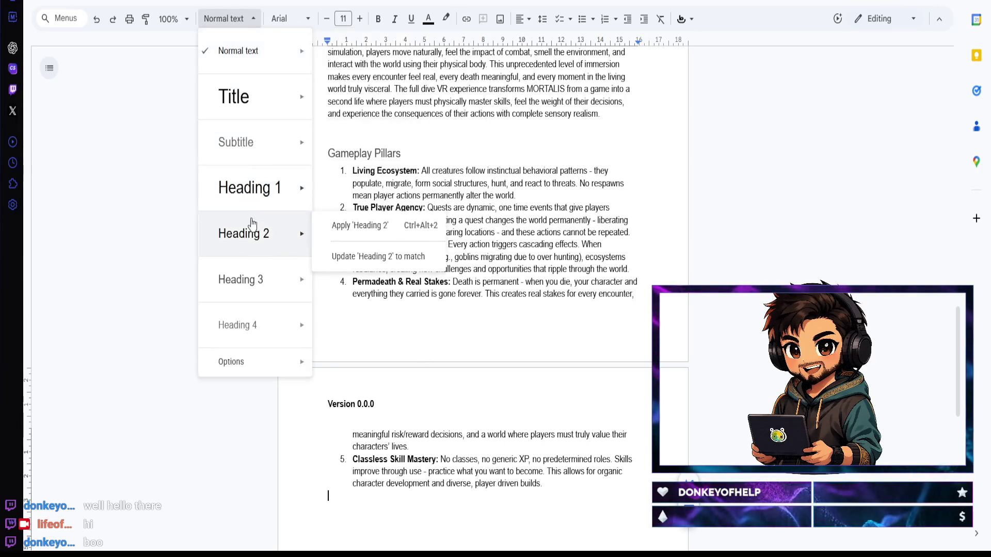
left_click(341, 226)
type("Core Gameplay Mechanics")
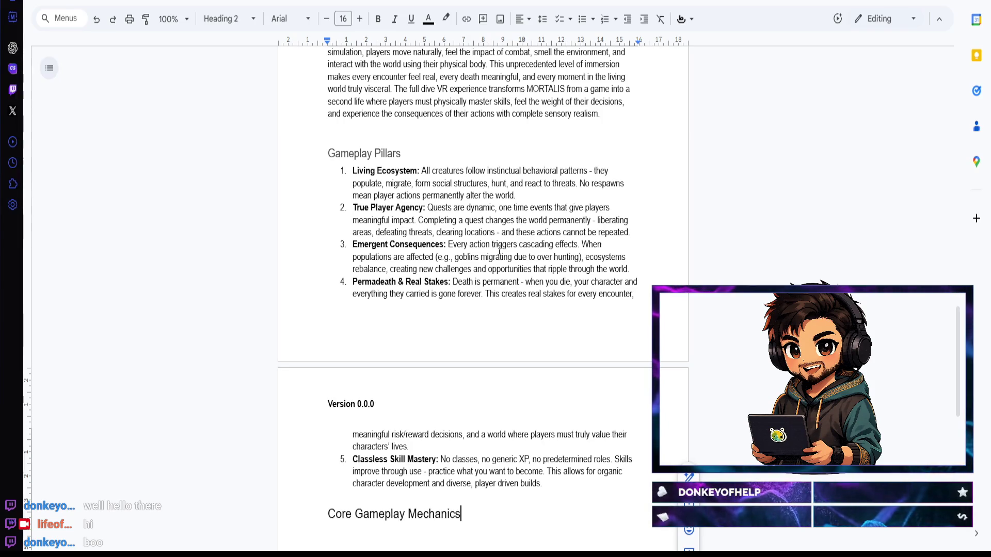
key("Return")
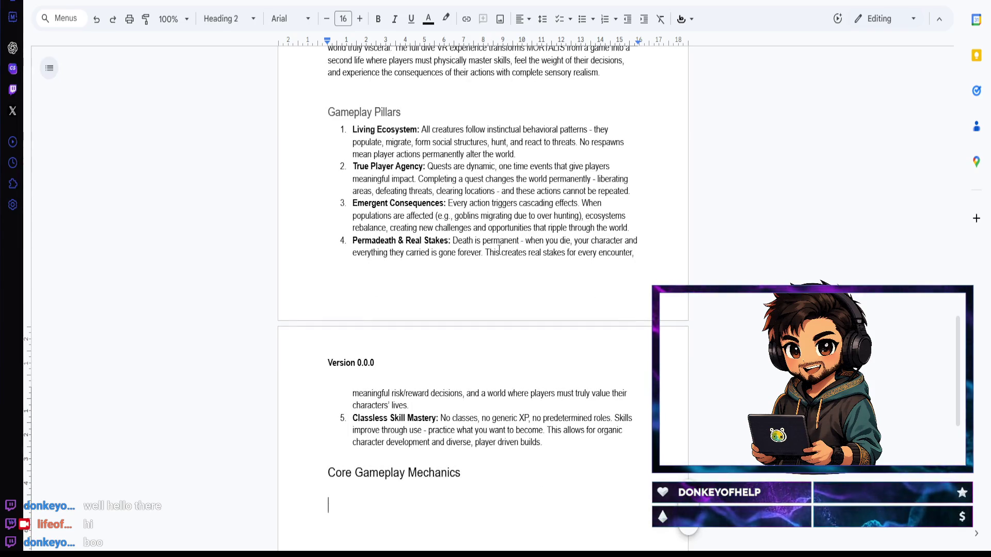
Step: Style the Core Mechanics line as Heading 3 and start a new line below it
left_click(234, 20)
left_click(257, 273)
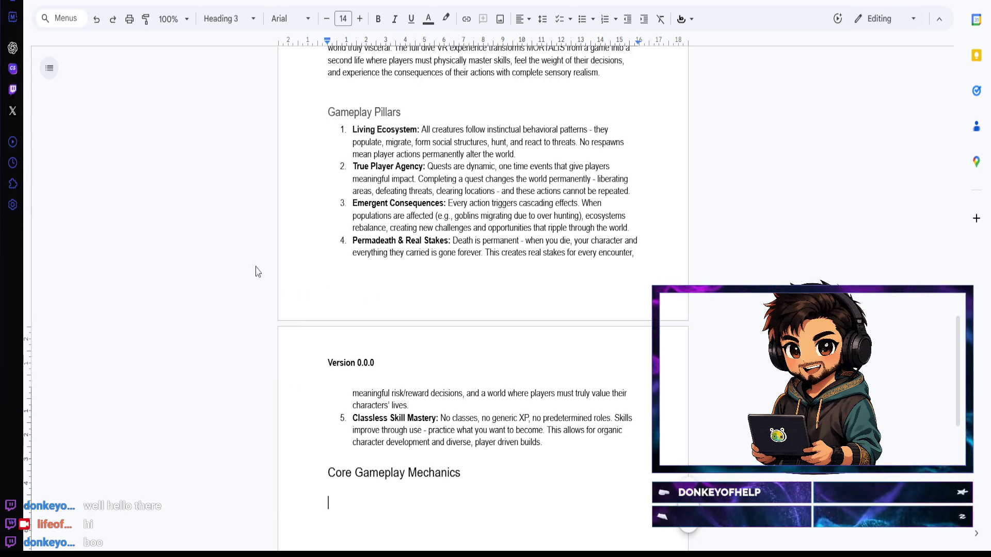
type("Core Mechanics")
key("Return")
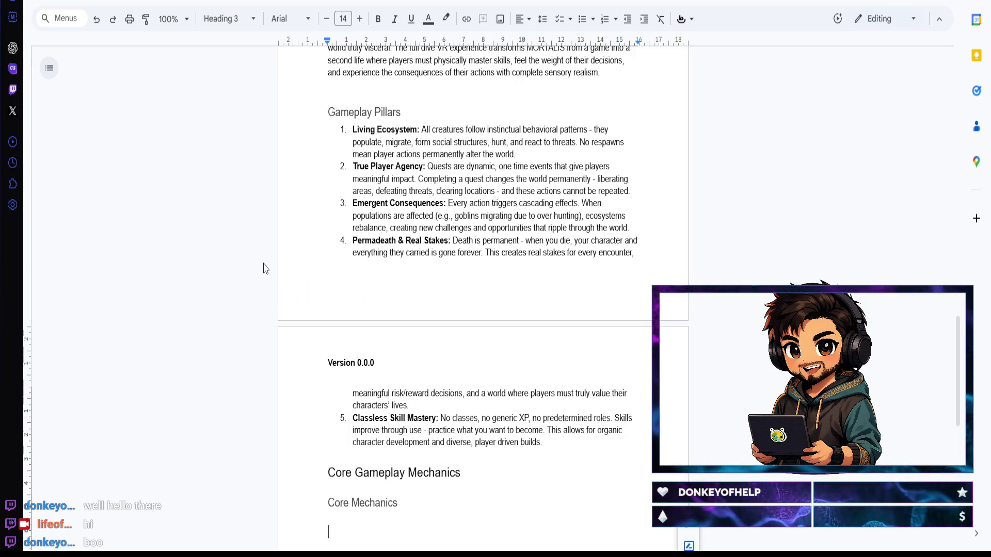
Step: Make the next line a Heading 4 reading 'Death & Permadeath' with an empty line beneath
left_click(225, 21)
mouse_move(241, 279)
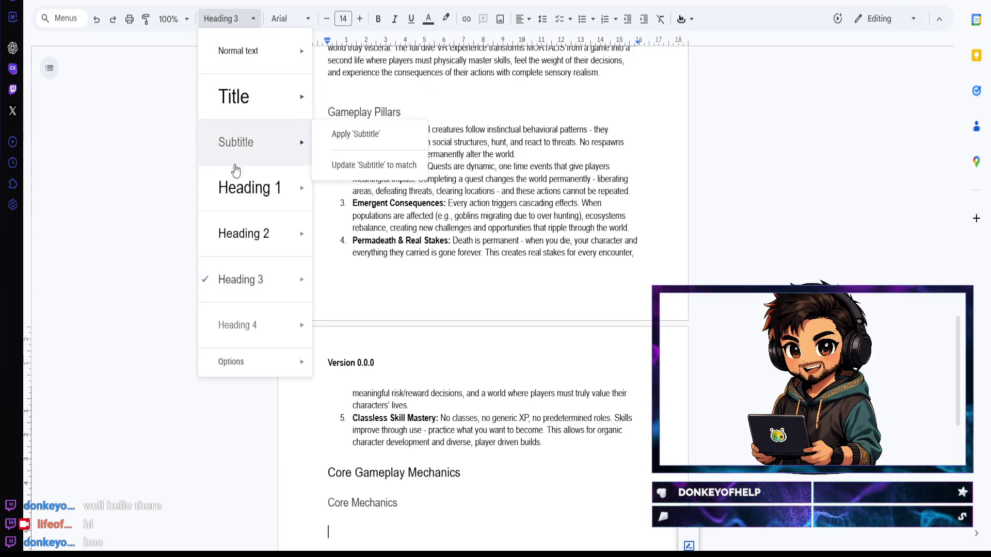
left_click(258, 320)
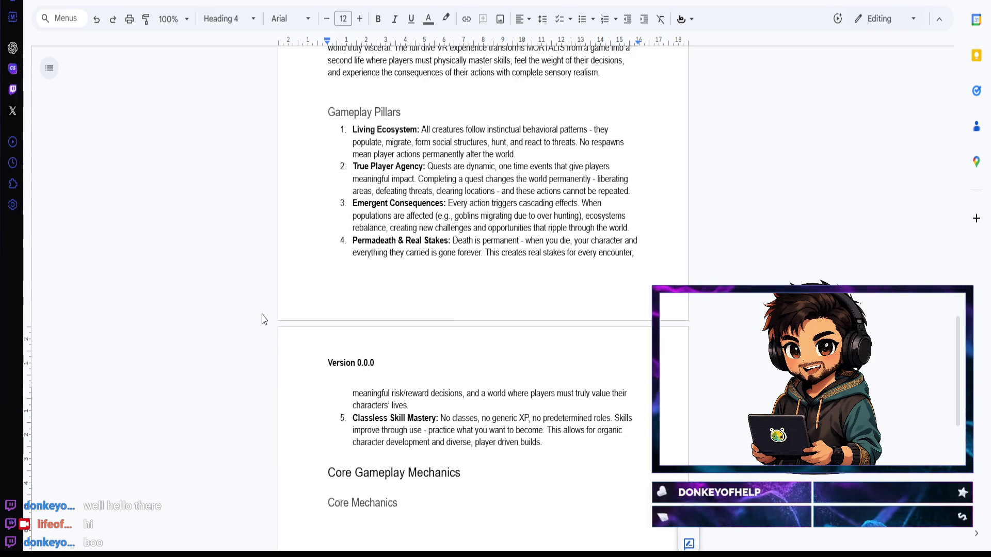
type("Death & Per")
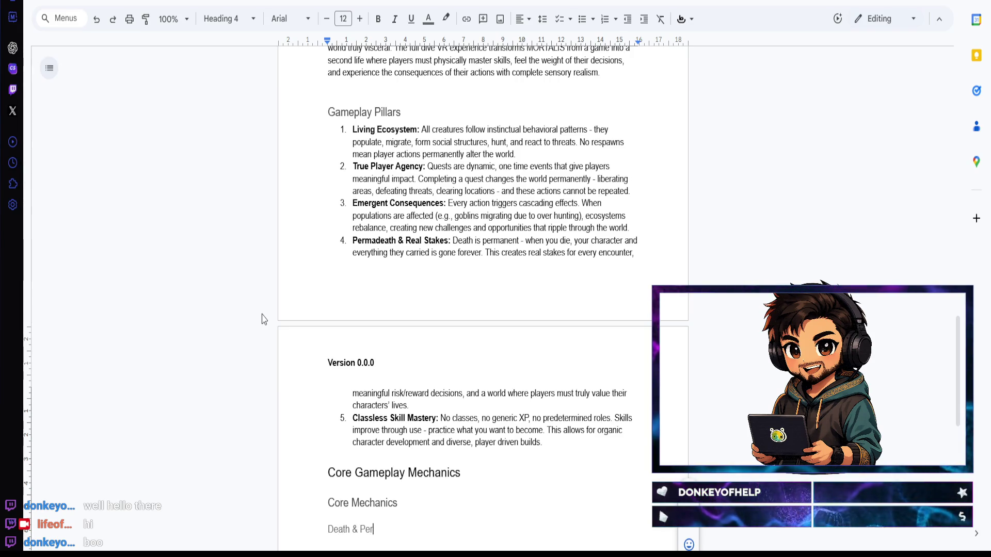
type("madeath")
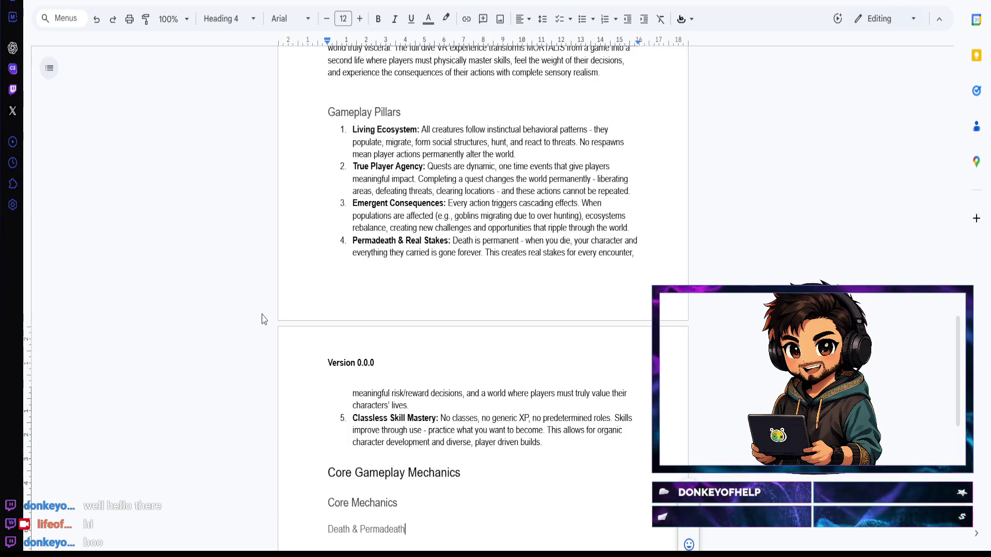
key("Return")
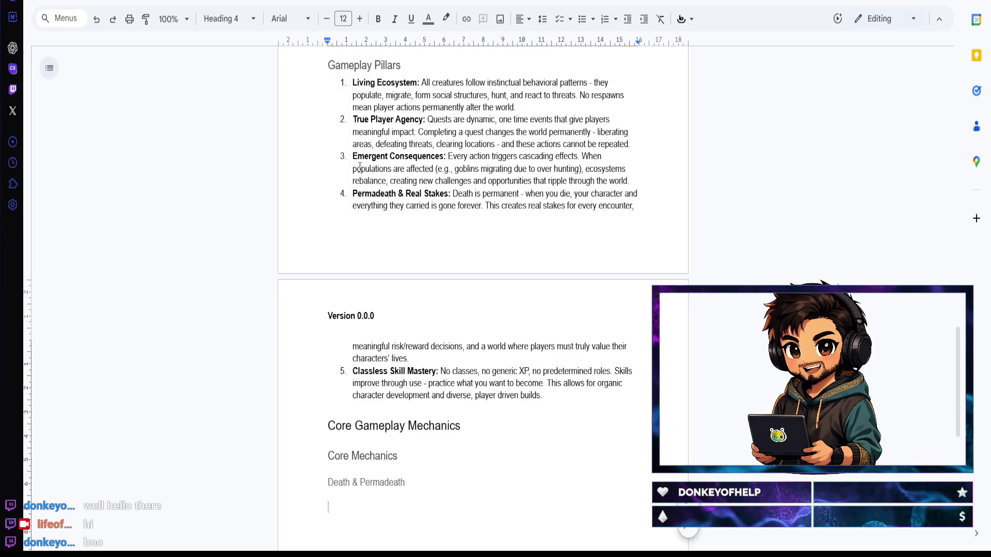
left_click(242, 20)
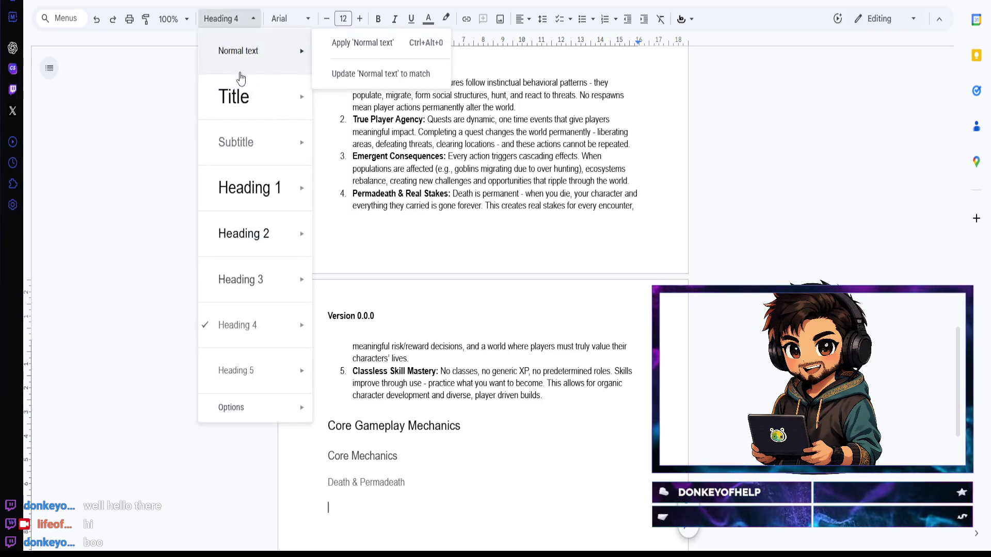
Step: Turn the empty line into a Normal-text bullet for the bold 'Description:' label
left_click(238, 56)
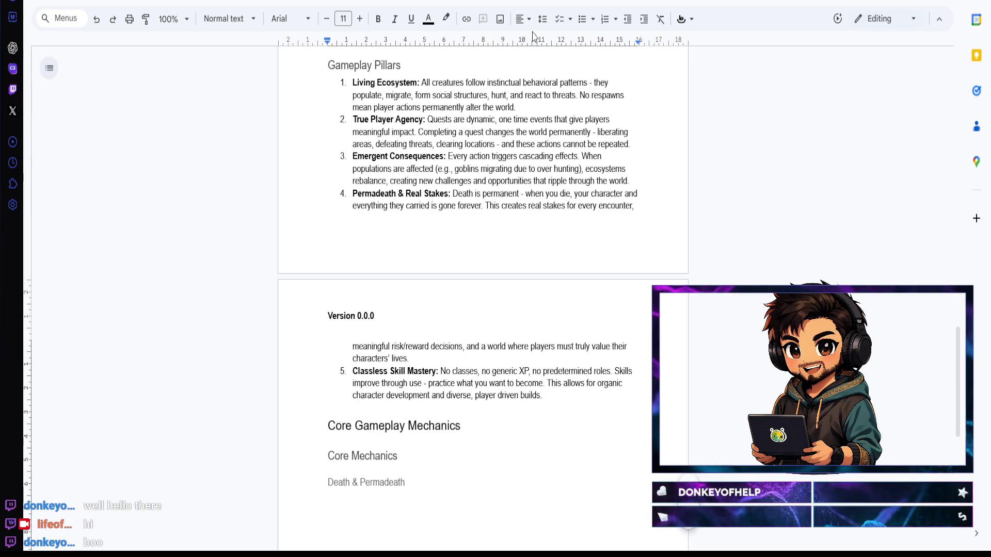
left_click(581, 23)
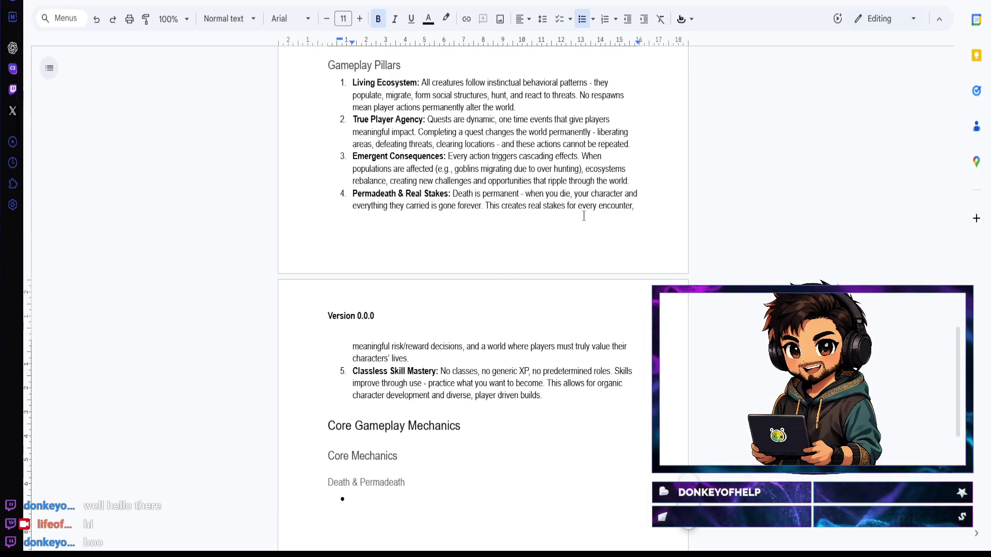
type("Description")
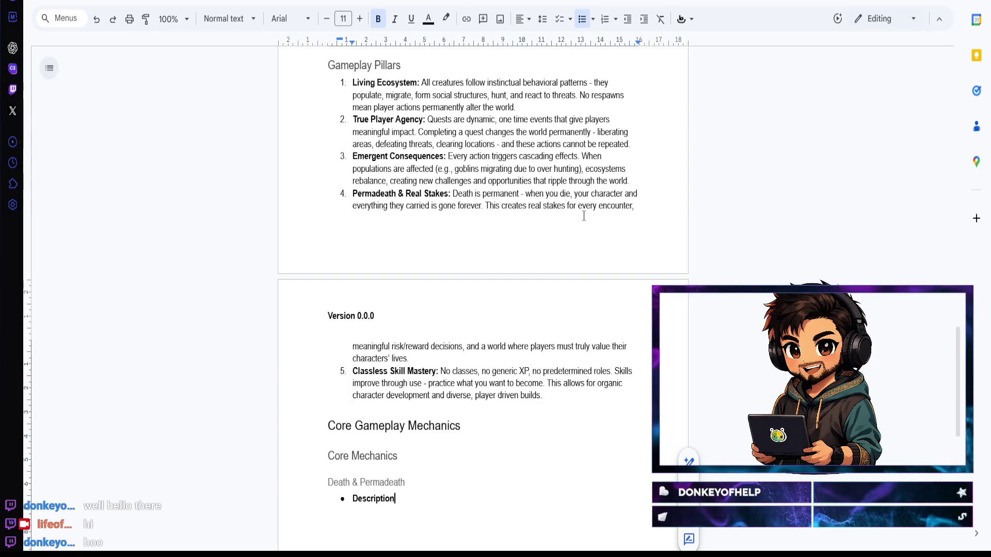
type(": Hw")
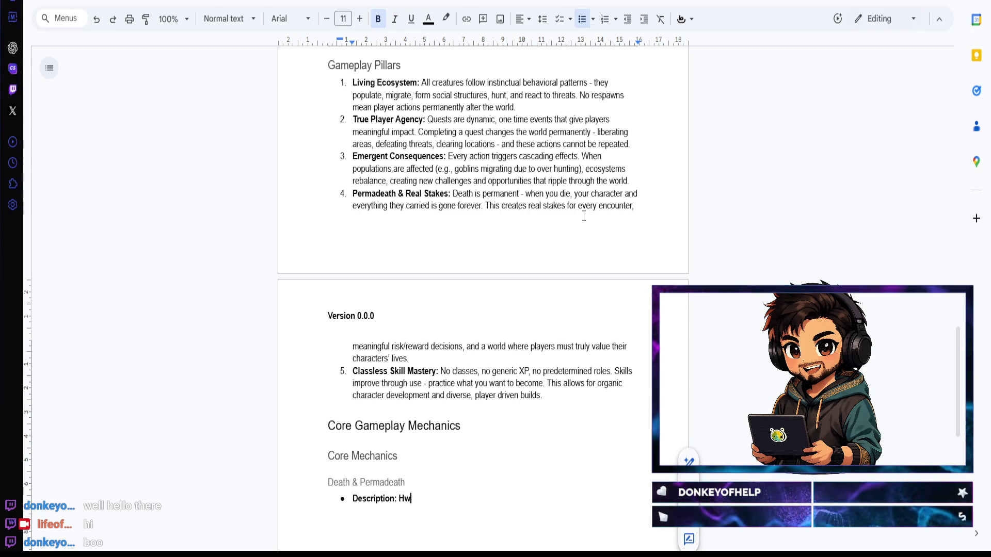
key("BackSpace")
key("BackSpace")
type("When")
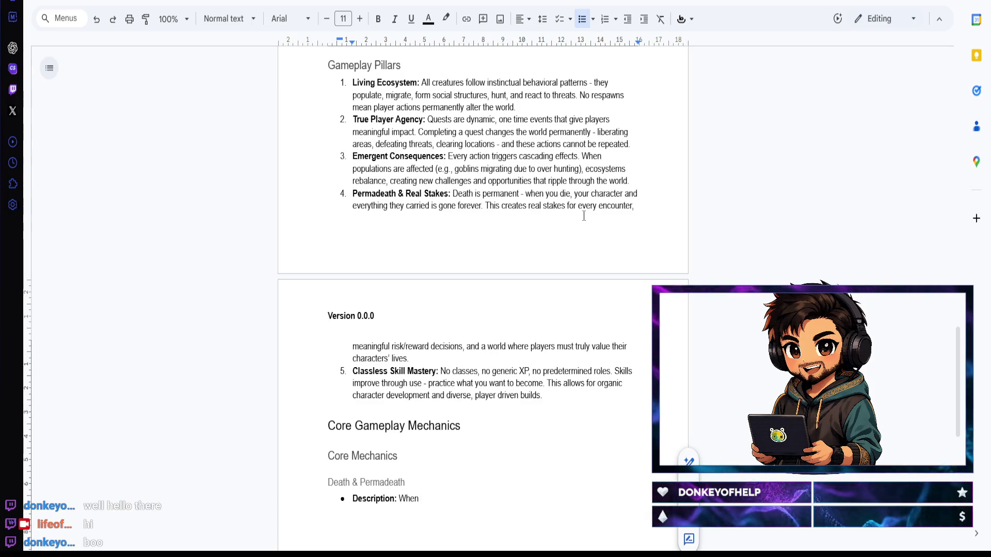
type(" a character")
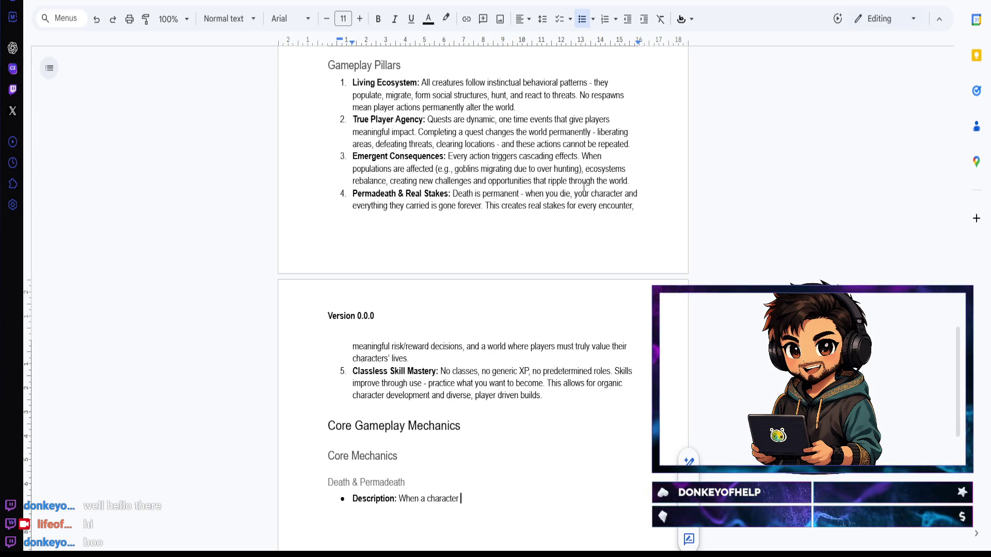
scroll(584, 189, "up", 2)
scroll(568, 215, "up", 2)
scroll(568, 215, "up", 2)
scroll(568, 216, "up", 1)
scroll(568, 215, "up", 3)
scroll(568, 216, "up", 4)
scroll(568, 216, "up", 1)
scroll(568, 217, "down", 3)
scroll(569, 216, "down", 3)
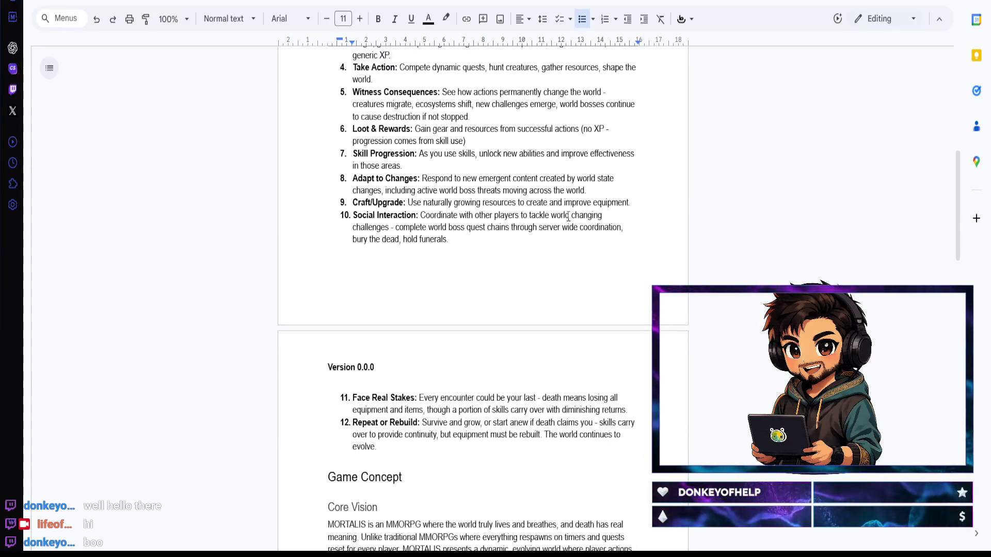
scroll(565, 220, "down", 1)
scroll(562, 227, "up", 3)
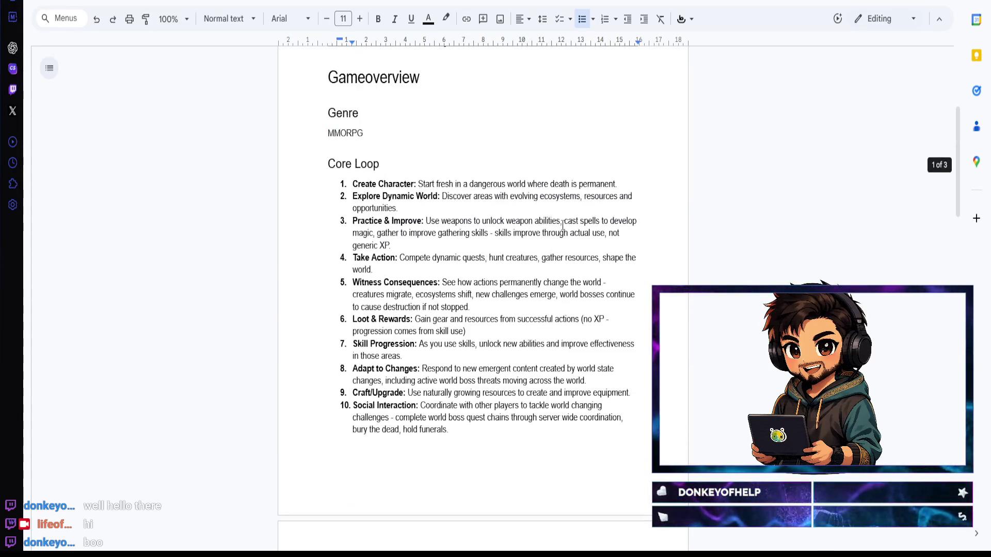
scroll(563, 226, "down", 3)
scroll(563, 227, "up", 2)
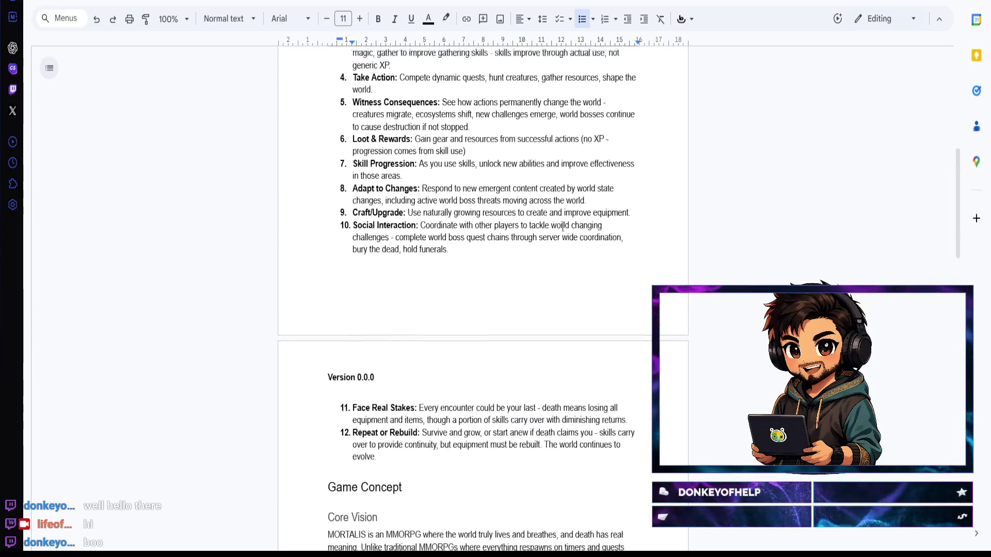
scroll(562, 225, "down", 2)
scroll(563, 224, "down", 5)
scroll(563, 228, "down", 5)
scroll(562, 232, "down", 4)
scroll(562, 235, "up", 2)
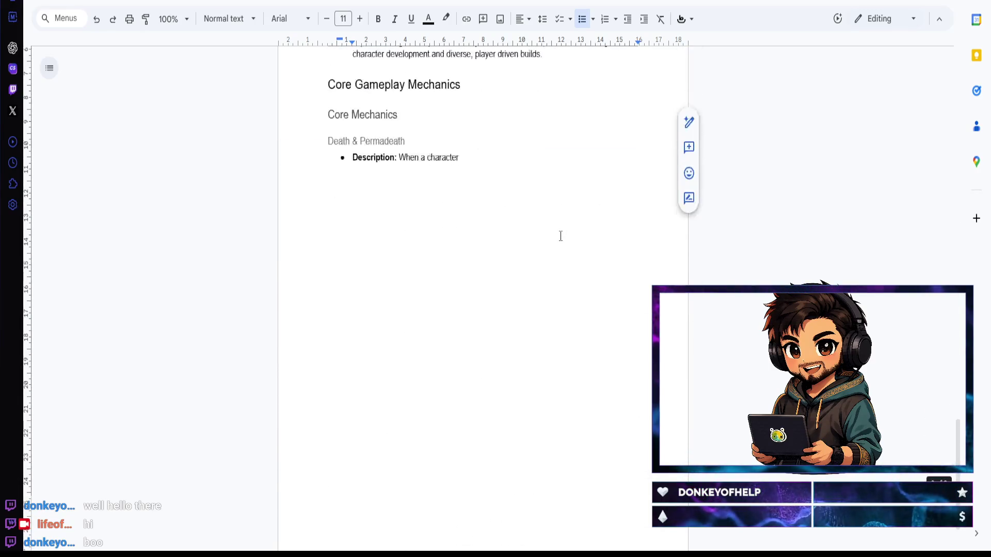
scroll(560, 236, "up", 1)
type("dies, they are permanently ")
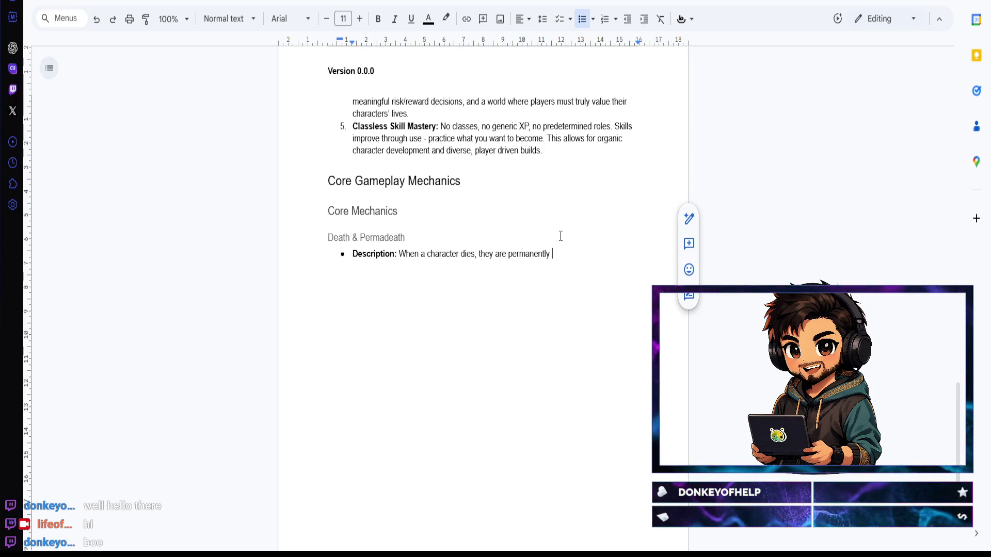
type("gone. All equipment")
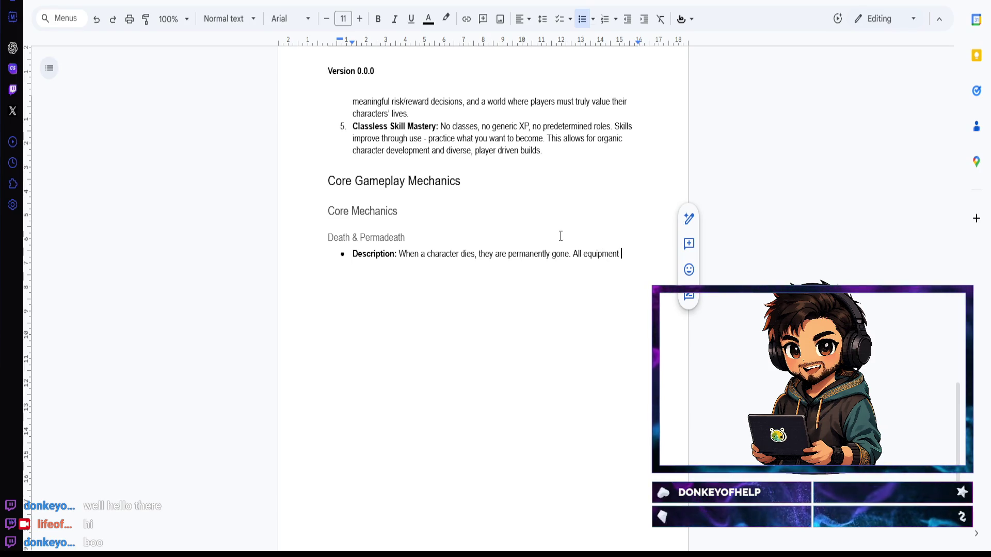
type(", items, storage contents")
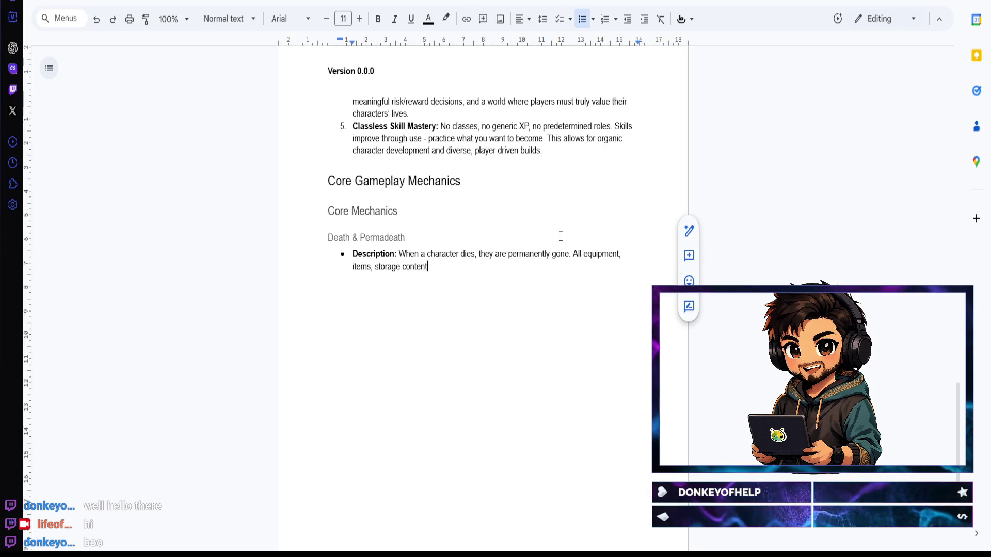
type(", and character progress is lost.")
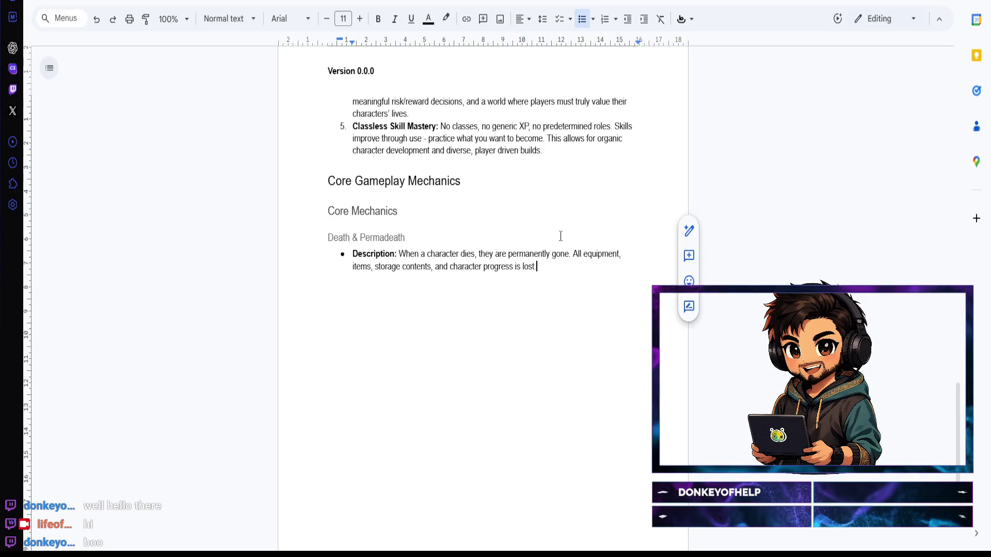
Step: Complete the Description text through the diminishing returns system, fixing typos along the way
key("BackSpace")
type(".")
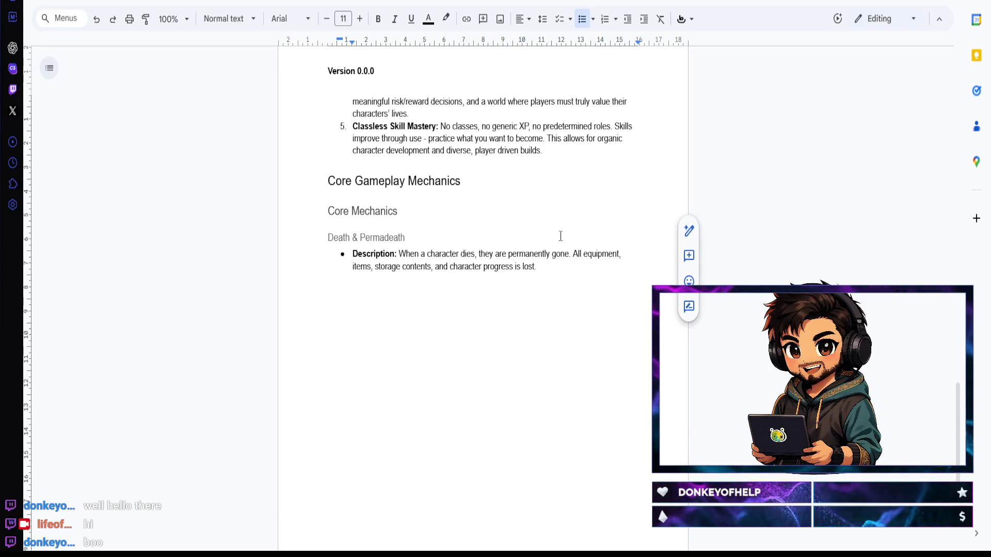
type(" E")
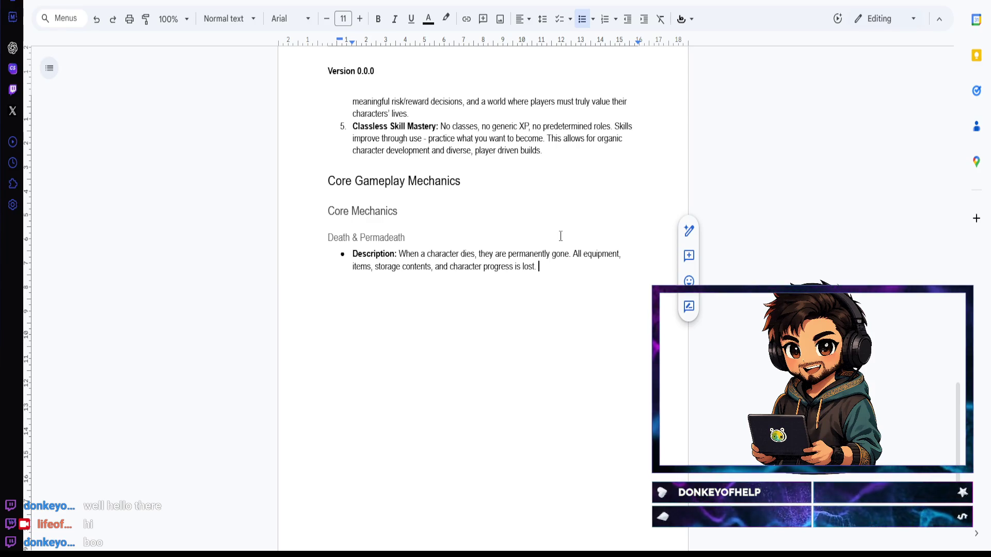
key("BackSpace")
key("BackSpace")
type("ver, a portio")
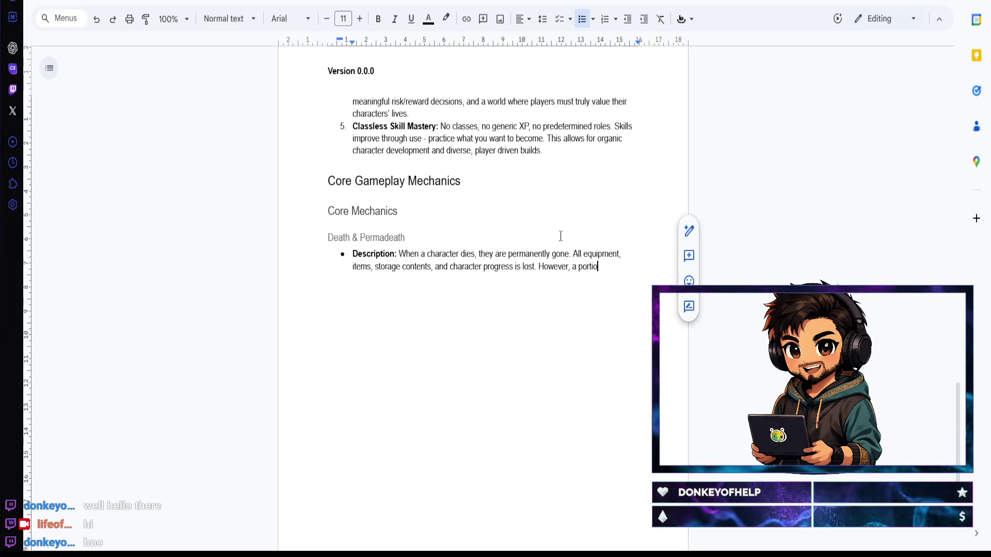
key("BackSpace")
key("BackSpace")
key("BackSpace")
type("ll pr")
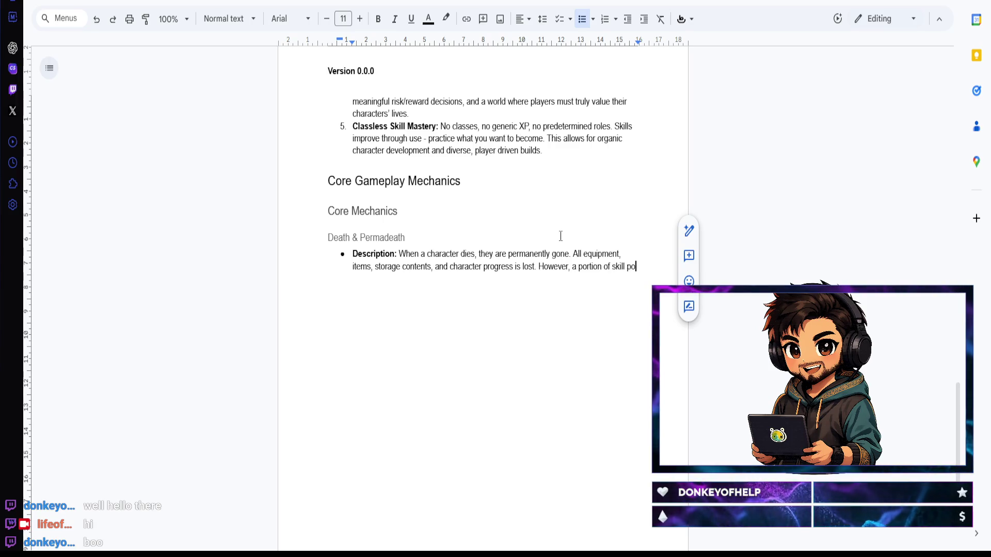
type("ogression ")
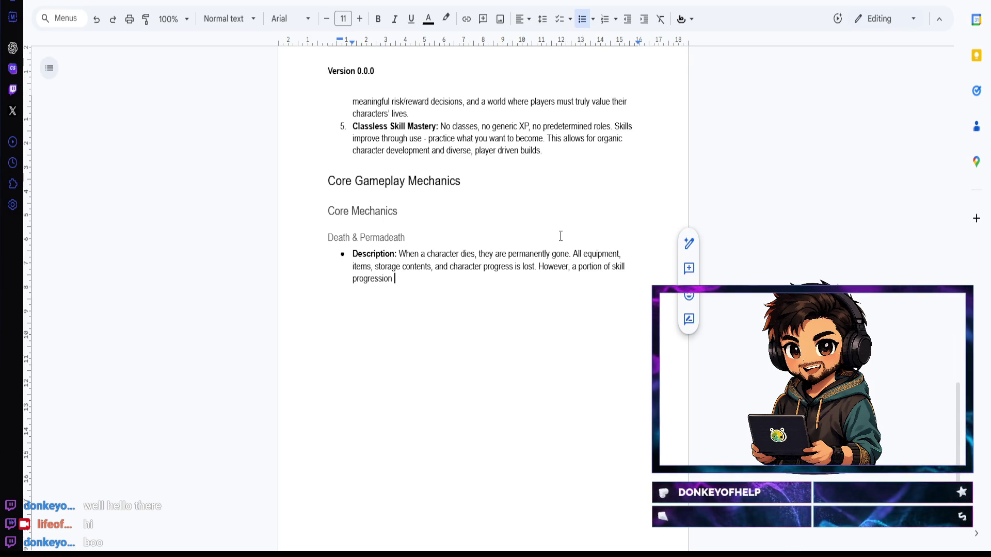
type("carries over")
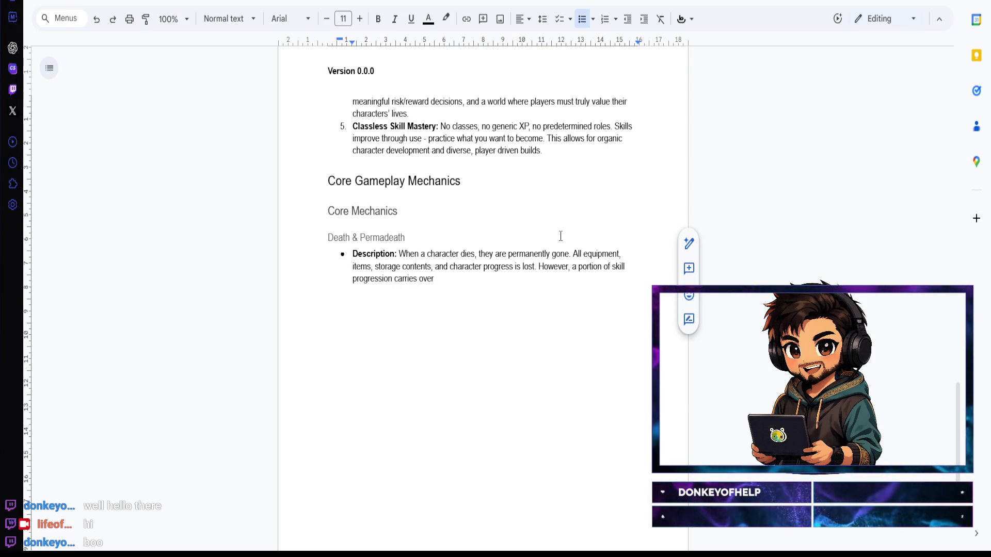
type(" to the next character")
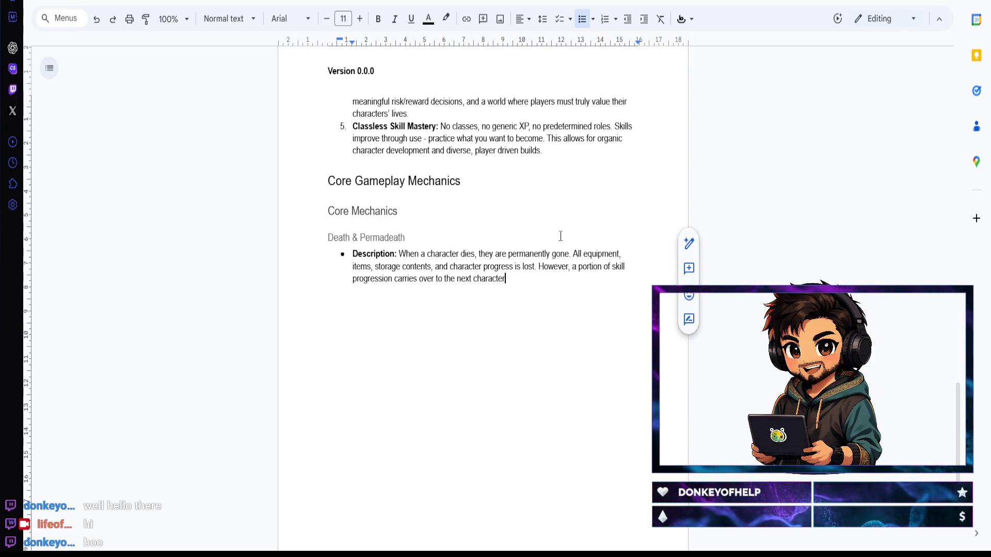
type(" through")
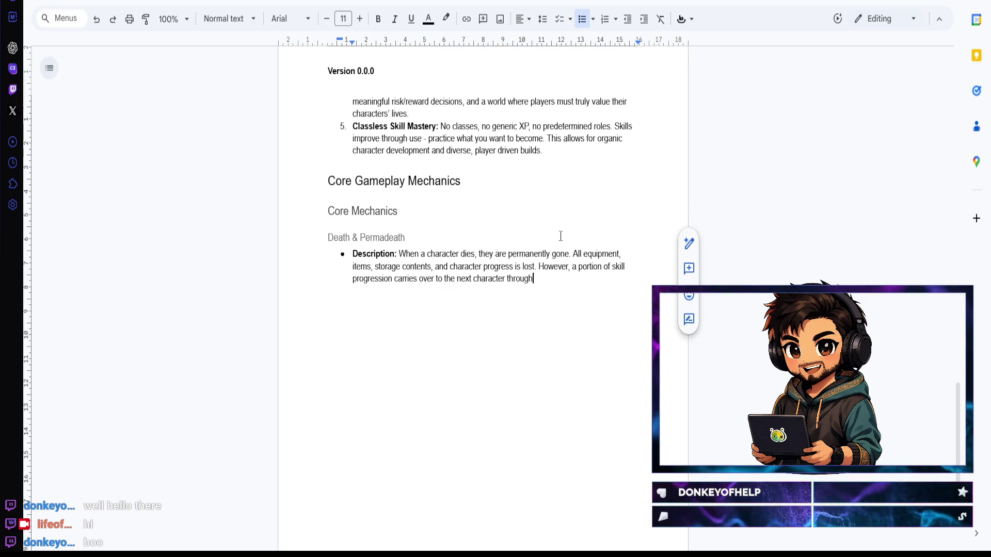
key("BackSpace")
key("BackSpace")
key("BackSpace")
type("iminishing")
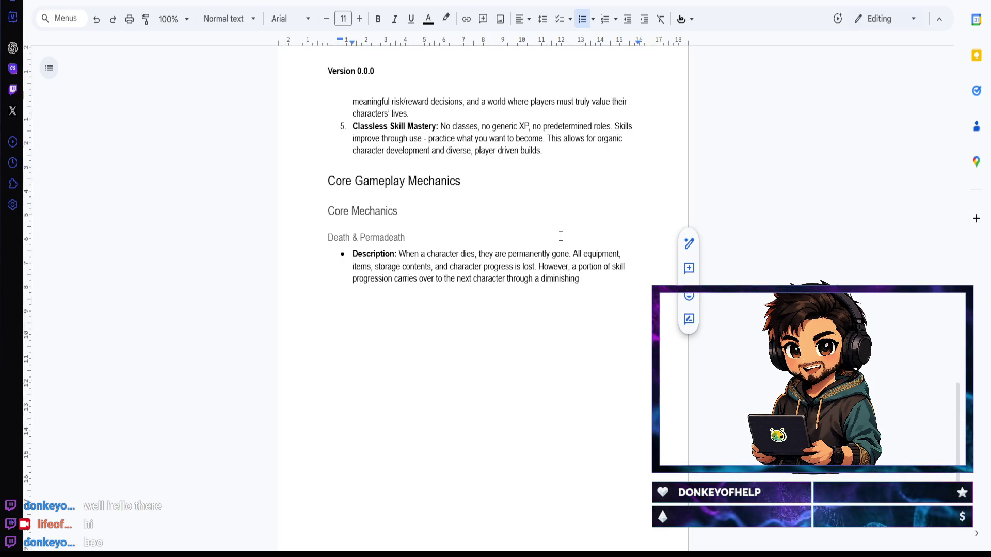
type(" returns system.")
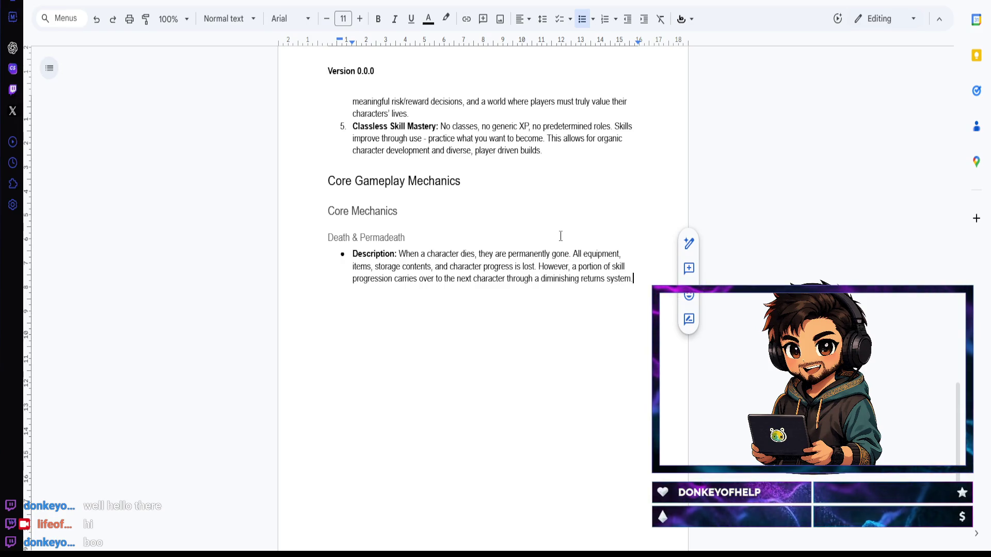
type(" The character")
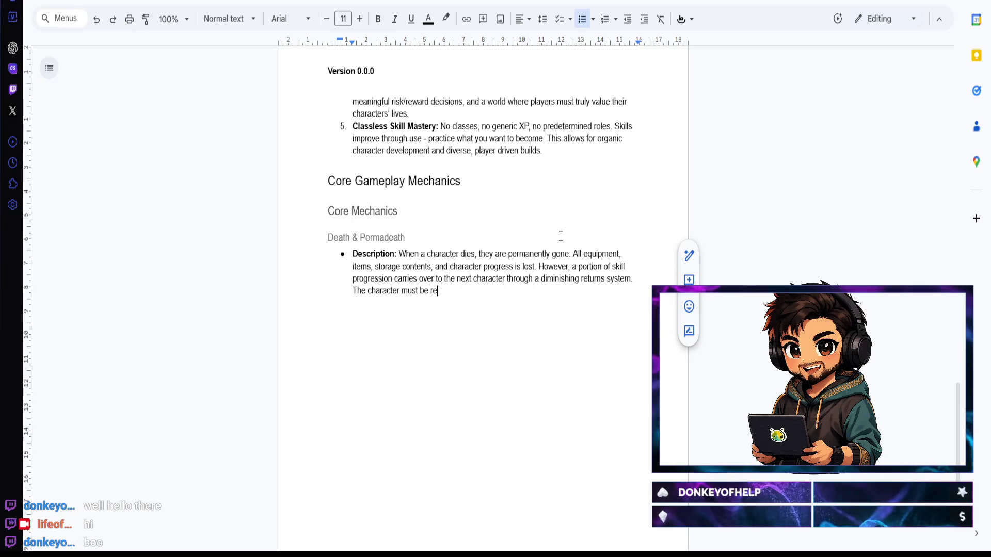
type(" must be recreated from sca")
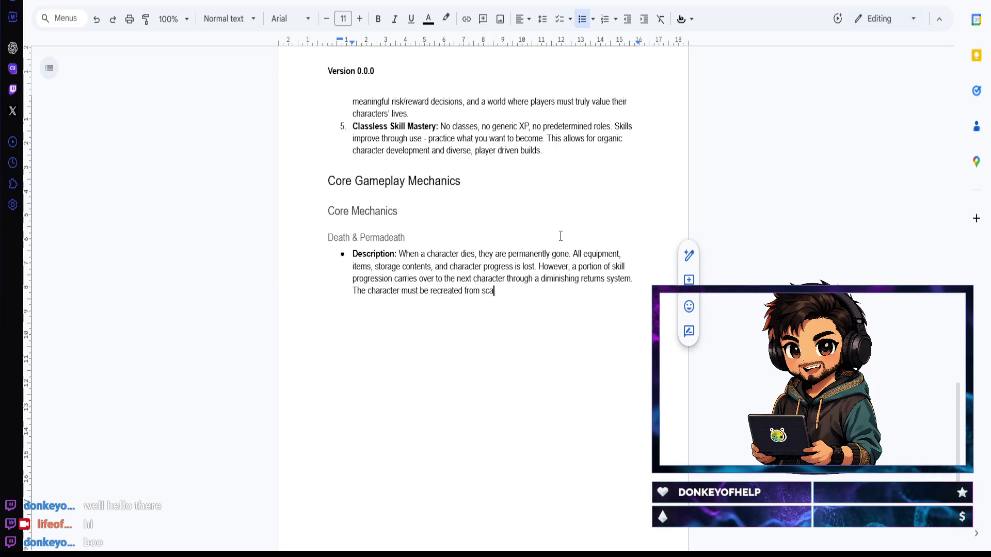
key("BackSpace")
type("ratch.")
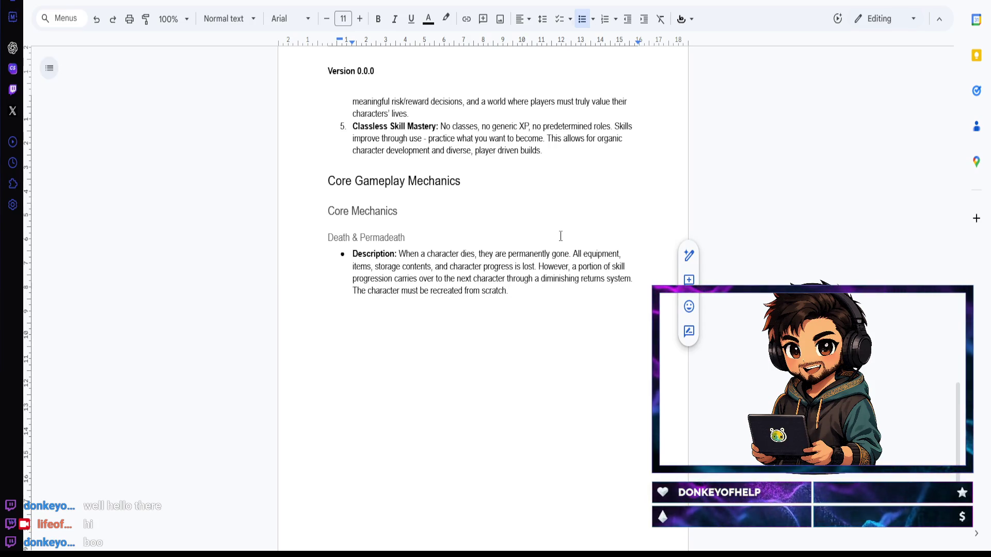
Step: End with 'recreated from scratch' and begin a new bullet with a bold label
key("Return")
key("ctrl+b")
type("Purpos")
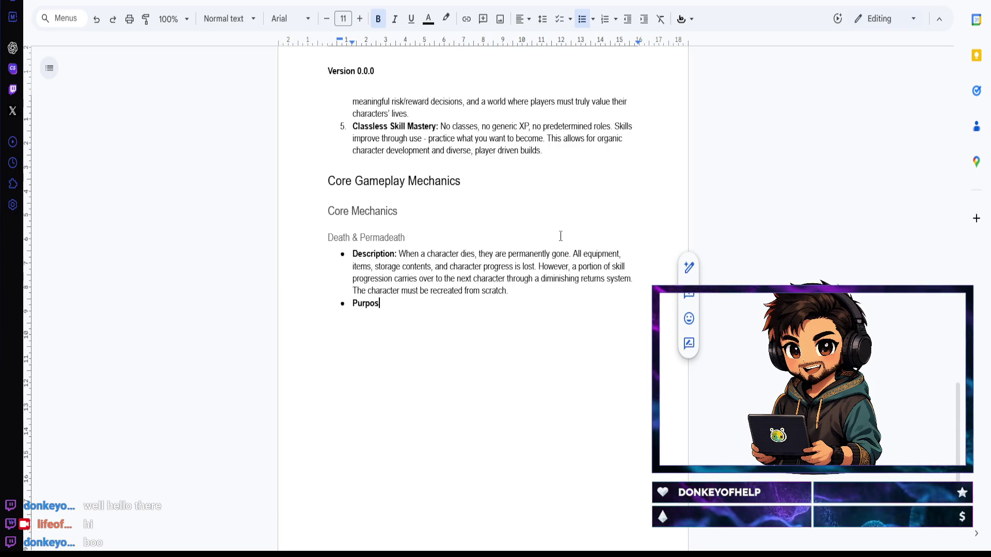
type("e: ")
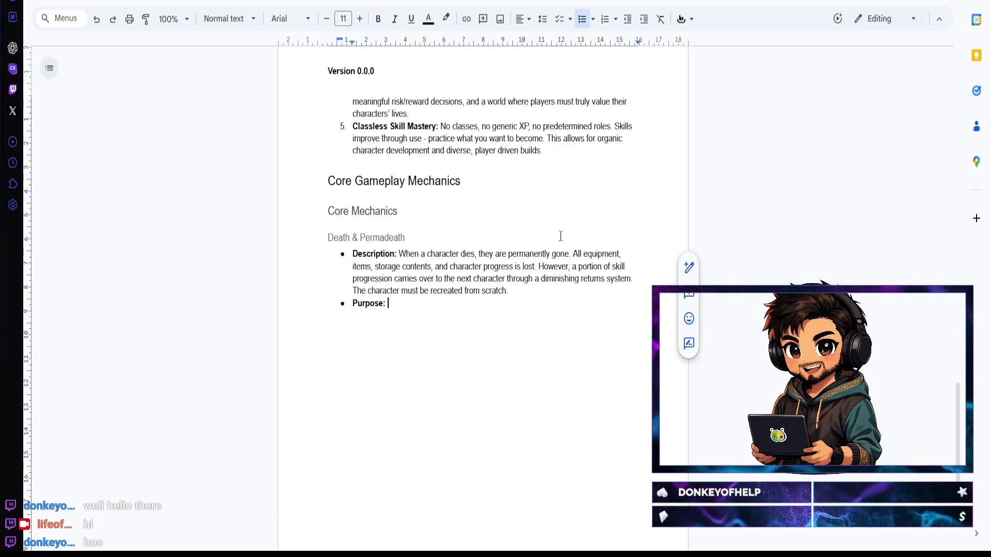
type("Create real stakes ")
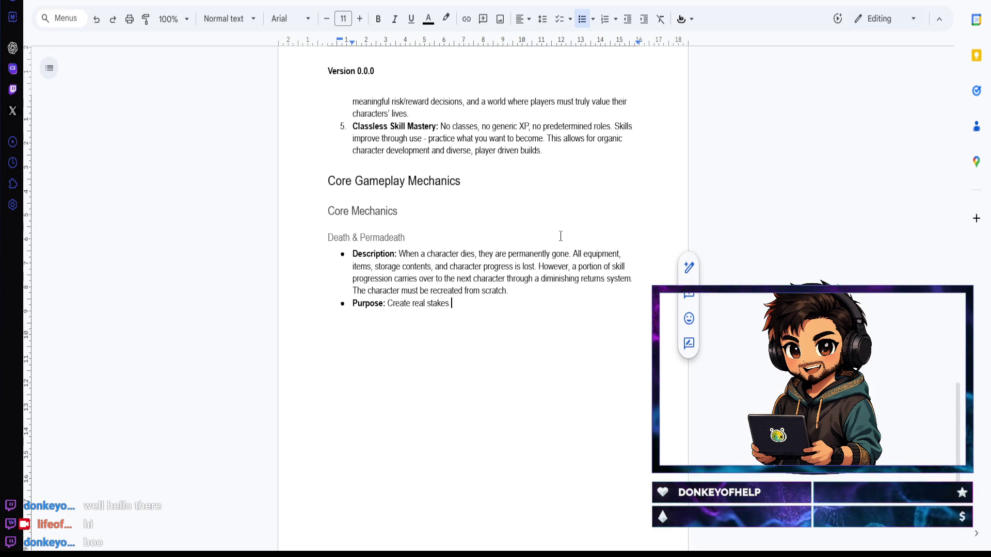
type(" m")
type("ngful risk")
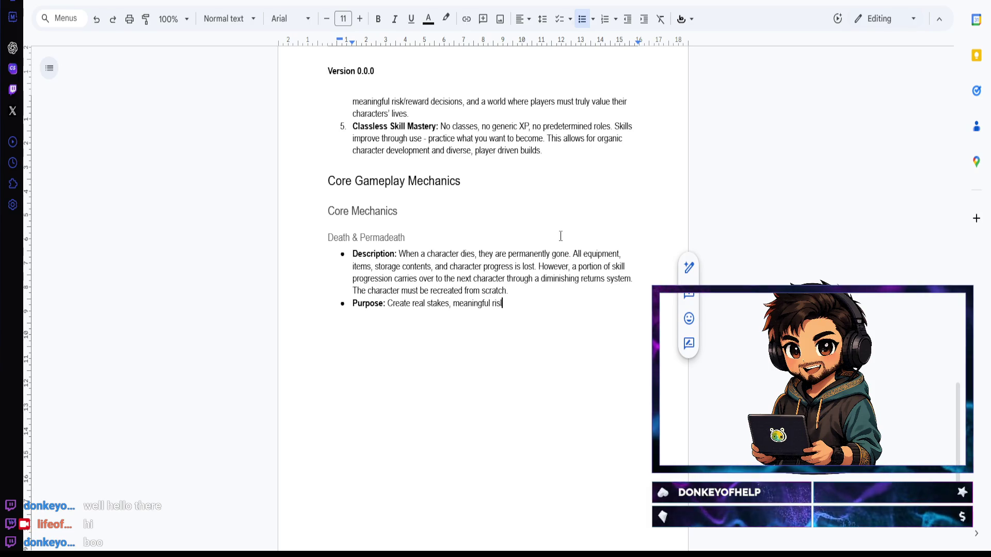
type("ewa")
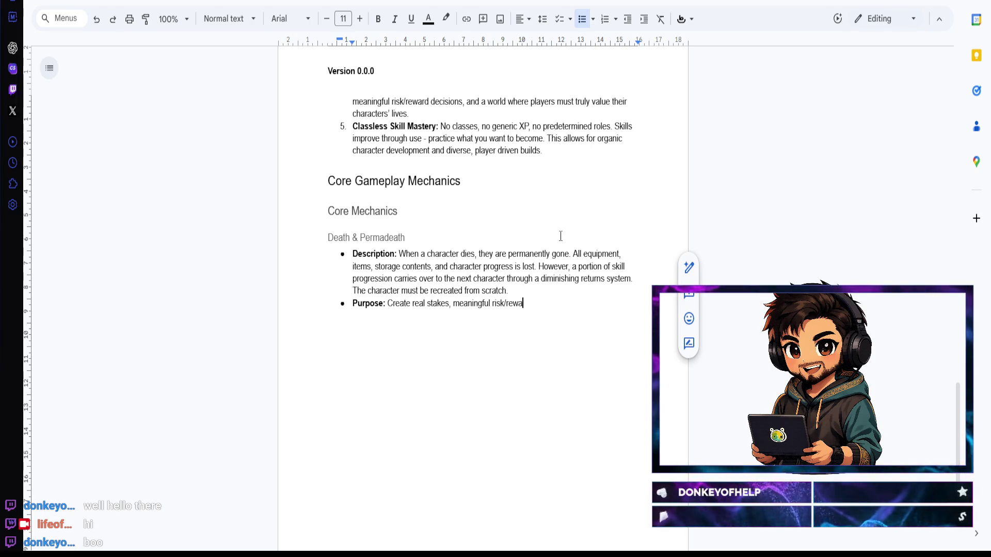
type("rd decisio")
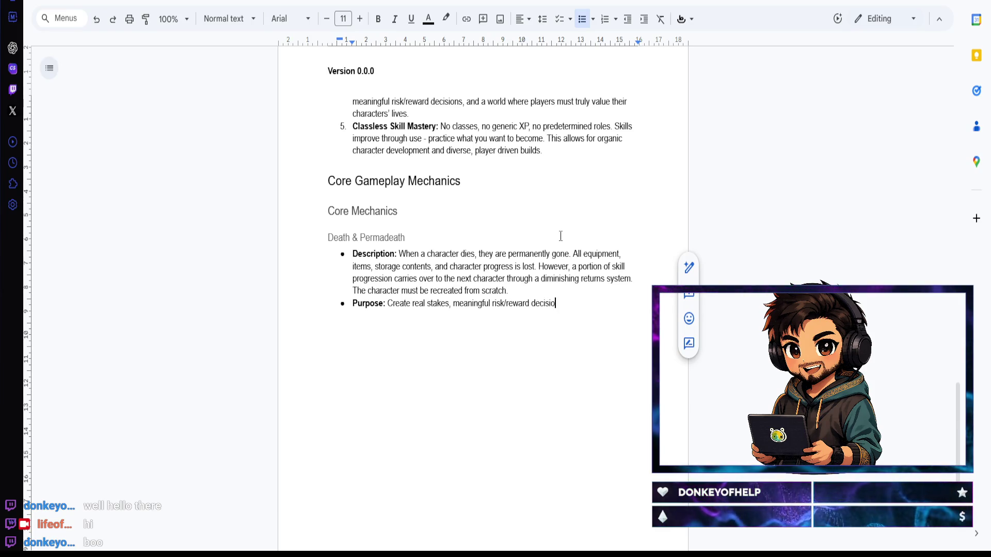
type("ns, and a world where e")
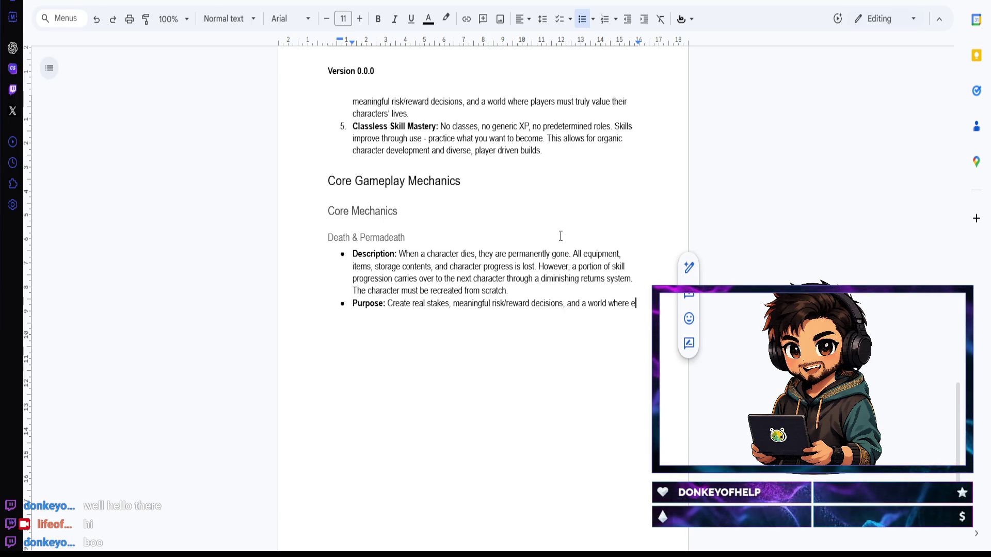
type("ver")
type("y encounter")
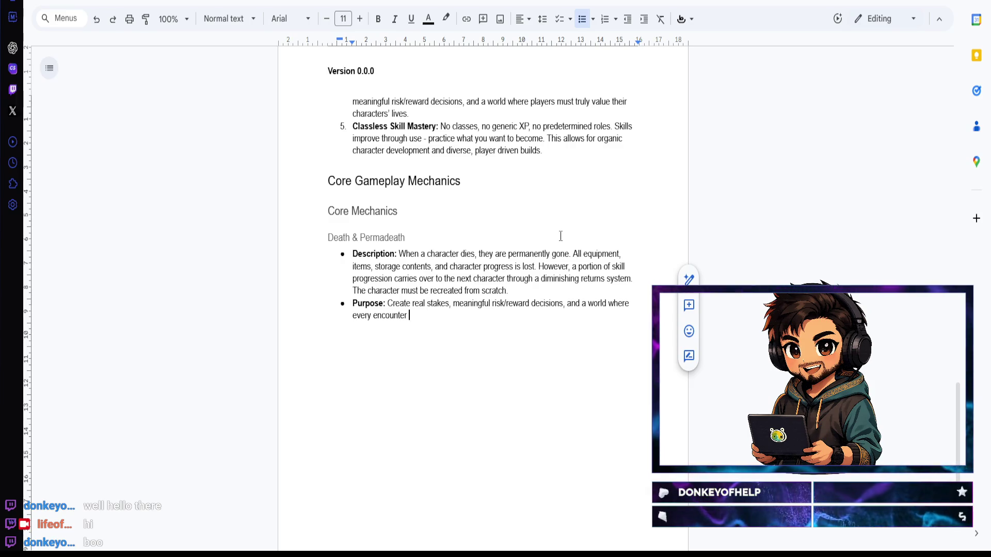
type(" tters. Death should bne")
Step: Write the Purpose bullet: death creates real stakes, skill carry over provides continuity between character lives
key("BackSpace")
key("BackSpace")
key("BackSpace")
key("BackSpace")
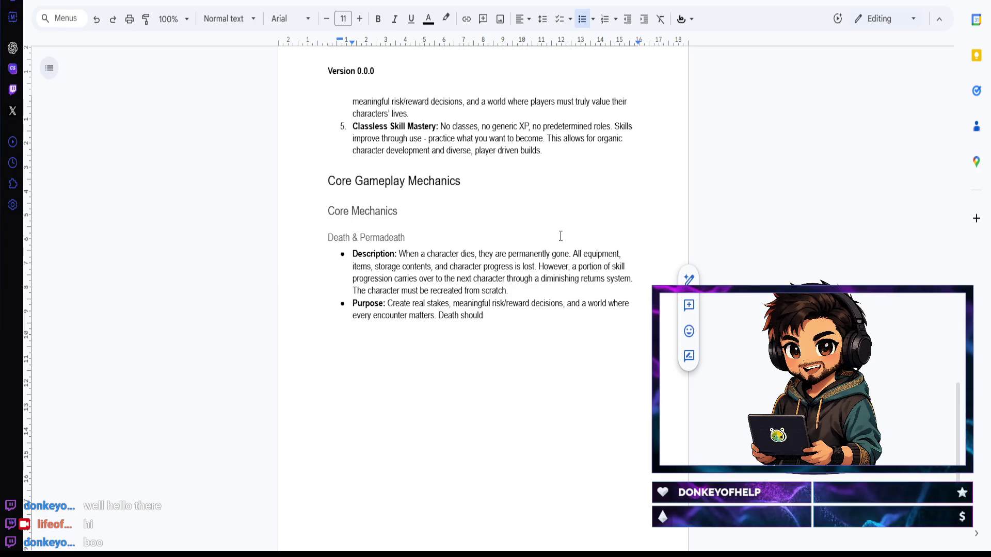
type("be feared")
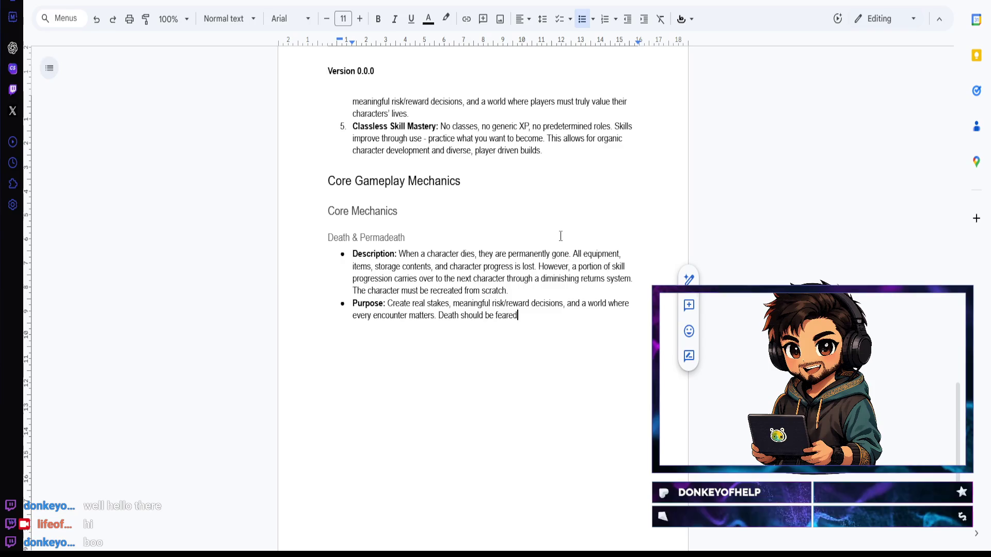
type(" and respected, but ski")
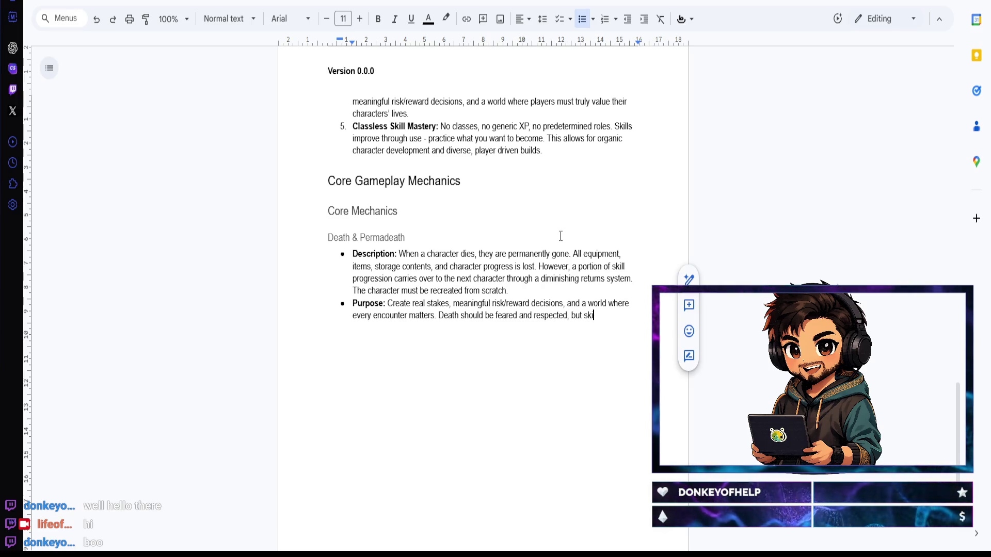
type("ver proc")
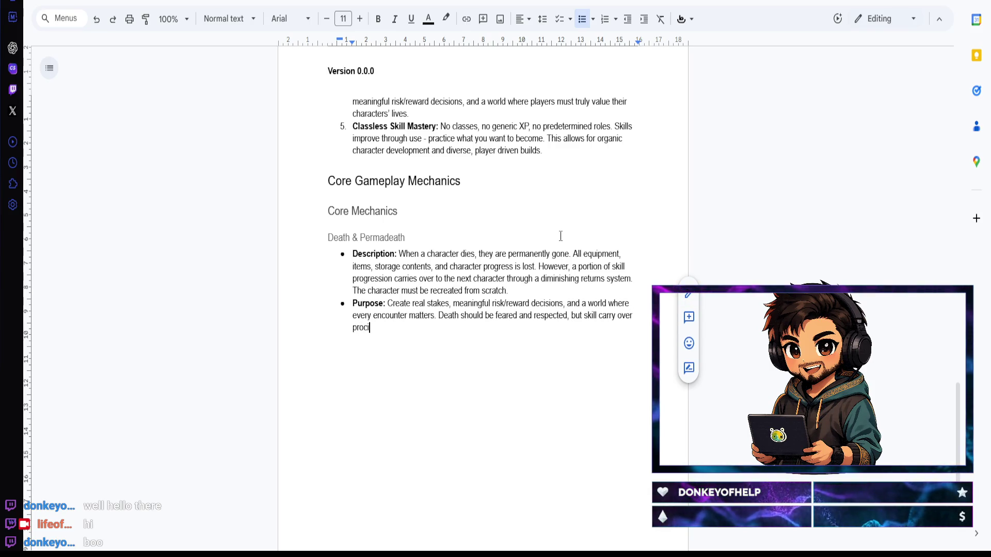
key("BackSpace")
type("vides some continuity ")
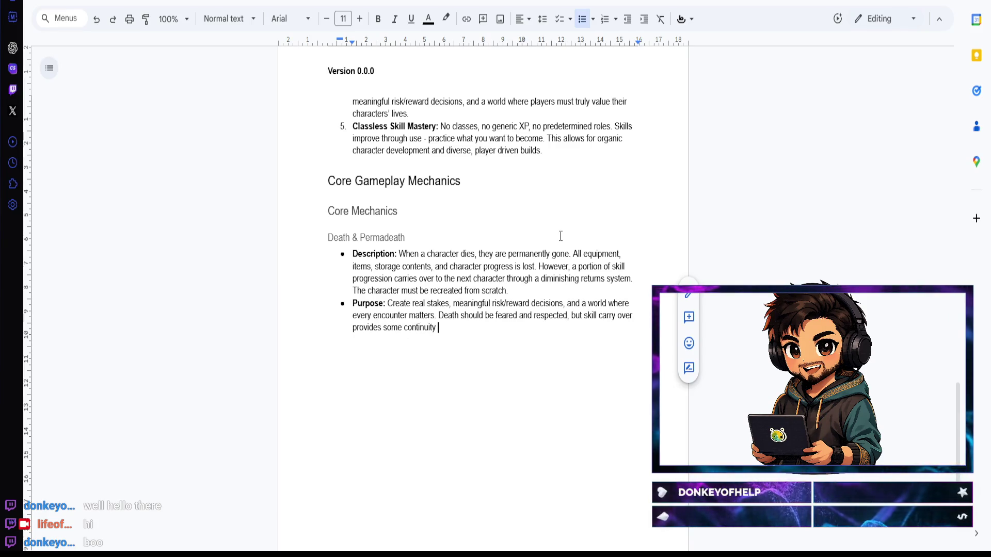
type("between characters")
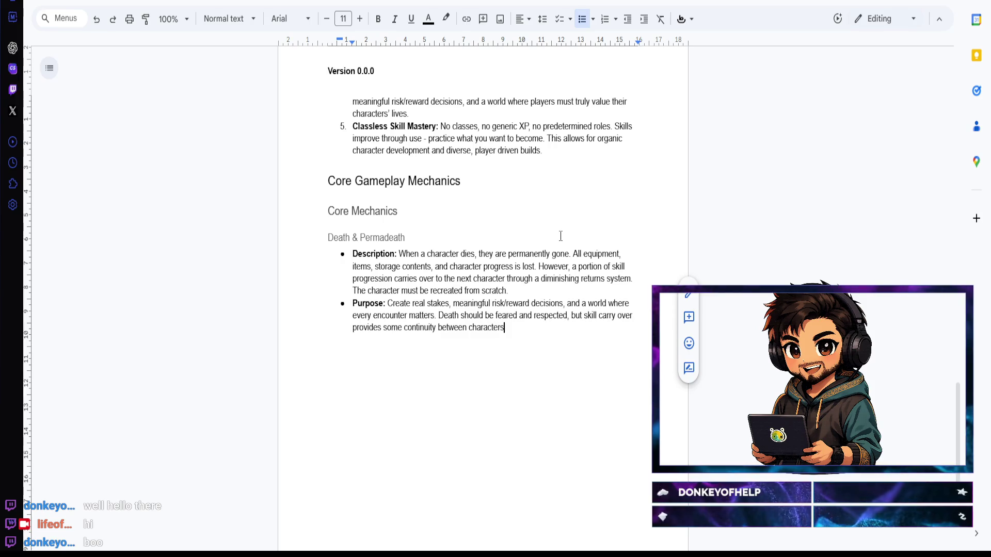
key("BackSpace")
type("ives.")
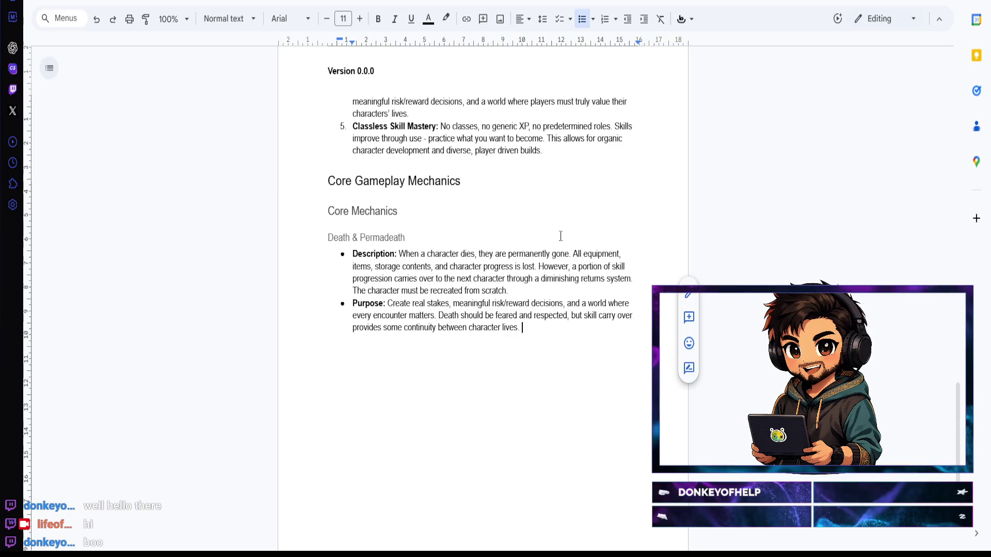
key("Return")
Step: Write the bold-labelled Player Interaction bullet about social connections and memorializing fallen players
key("ctrl+b")
type("Player")
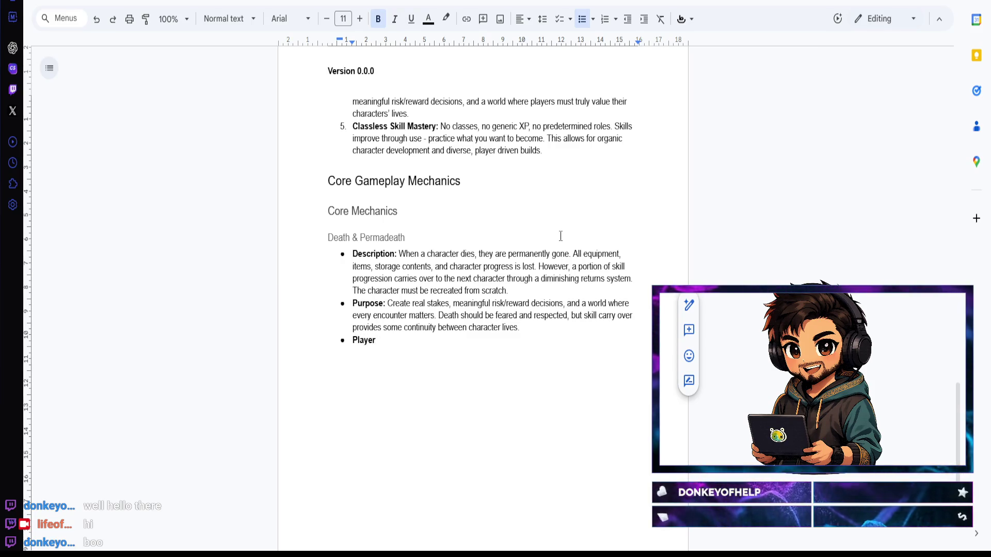
type(" Interaction:")
key("ctrl+b")
type(" Players can interact with")
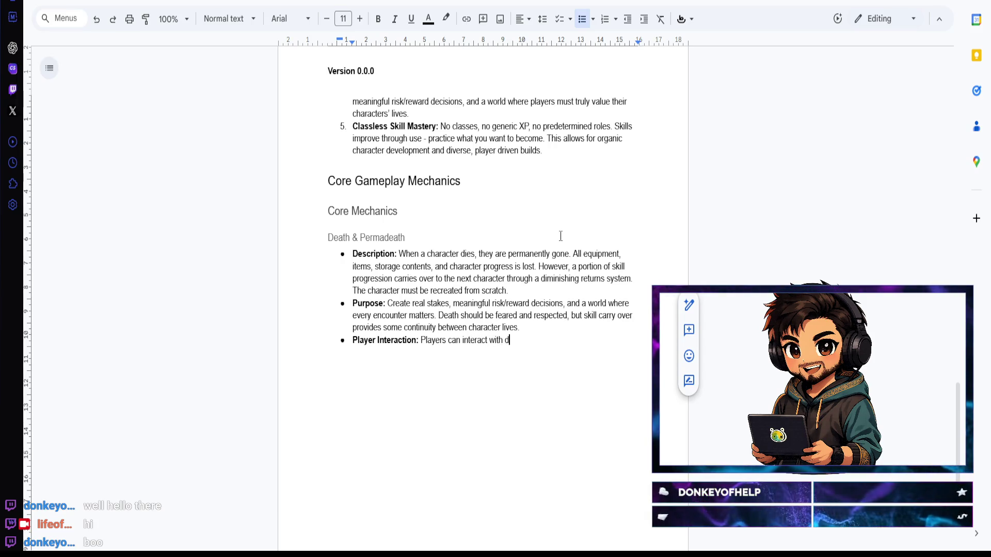
type("dies")
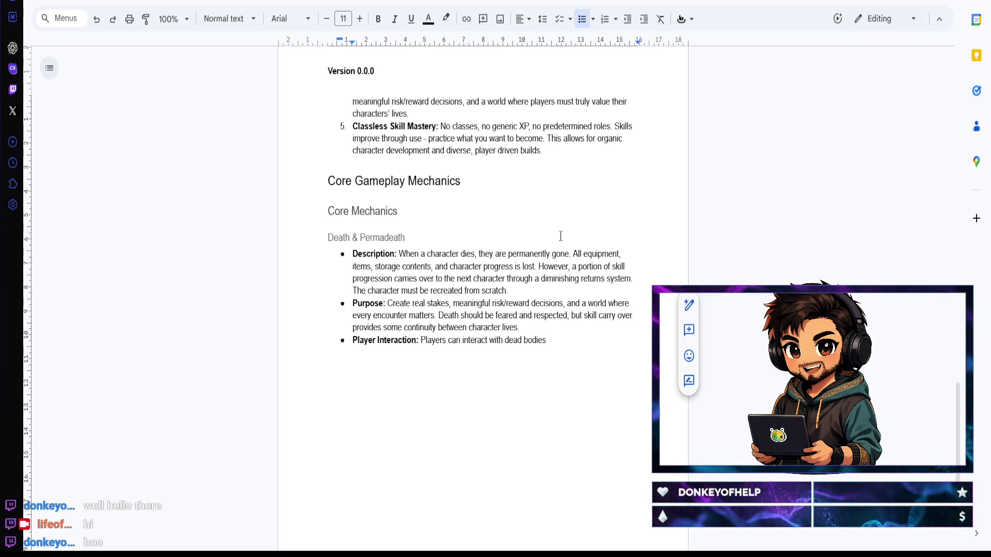
type(" - bury them")
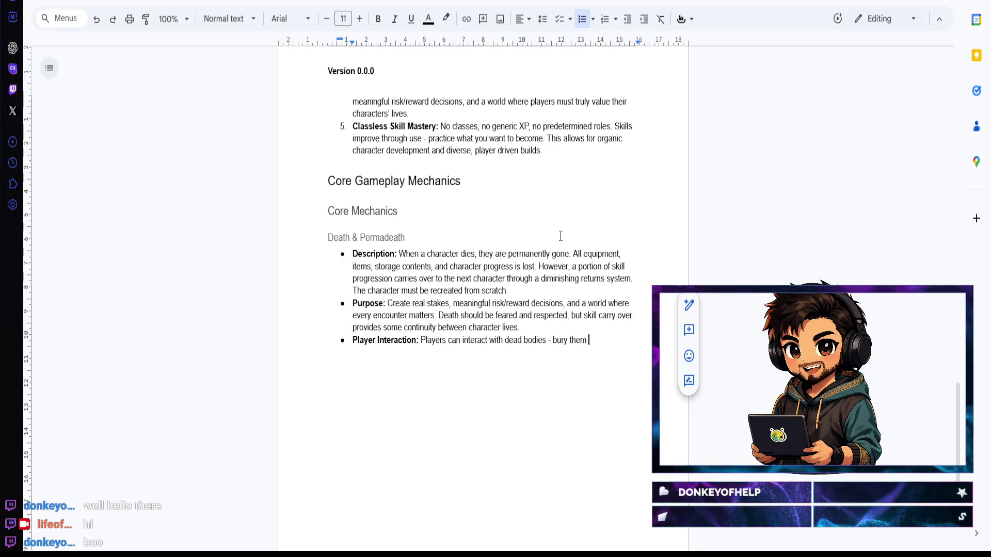
type(", hold")
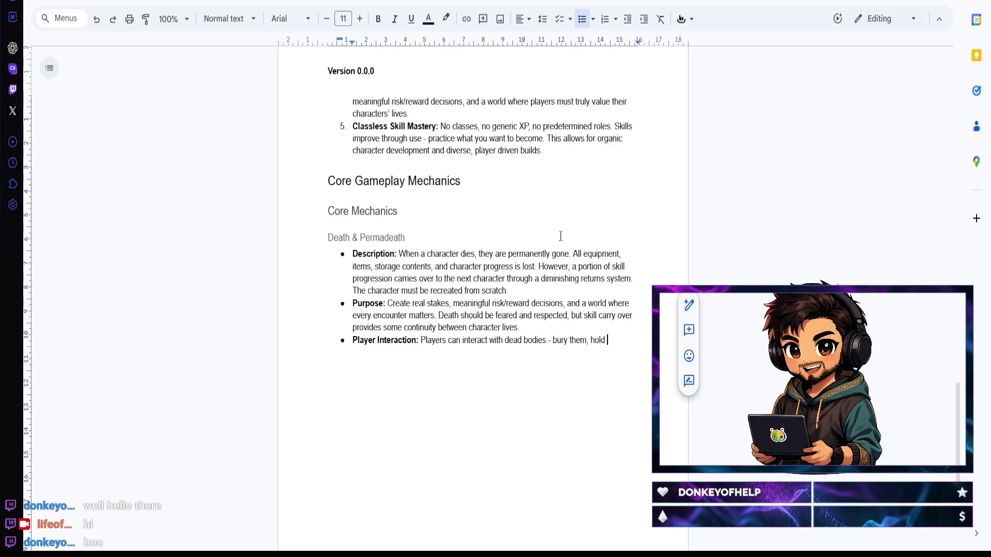
type("unerals ")
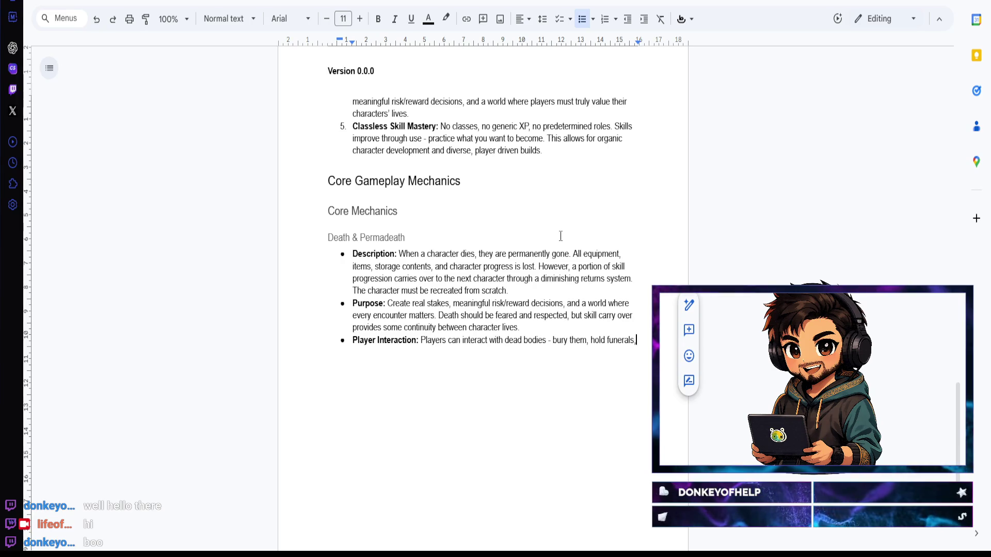
type(" pla")
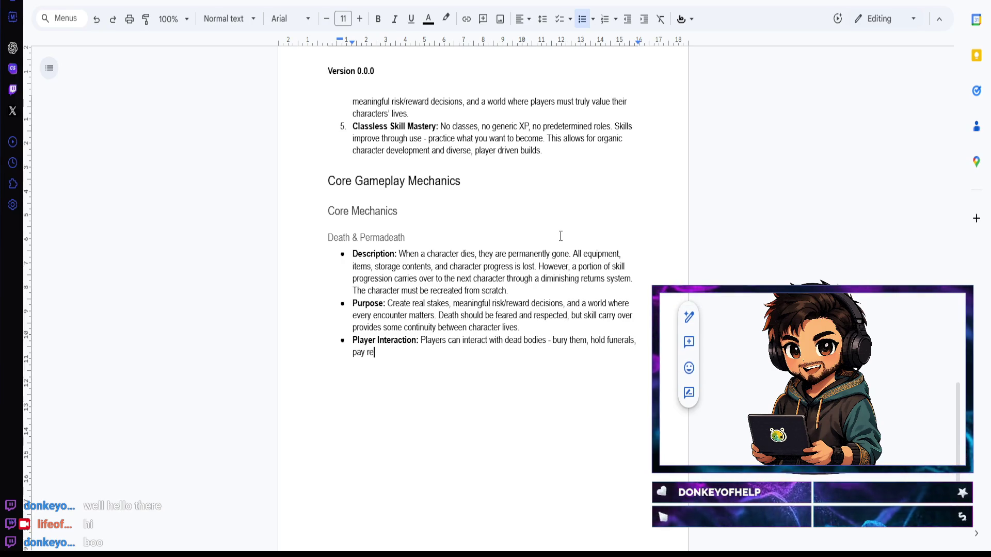
type("spect")
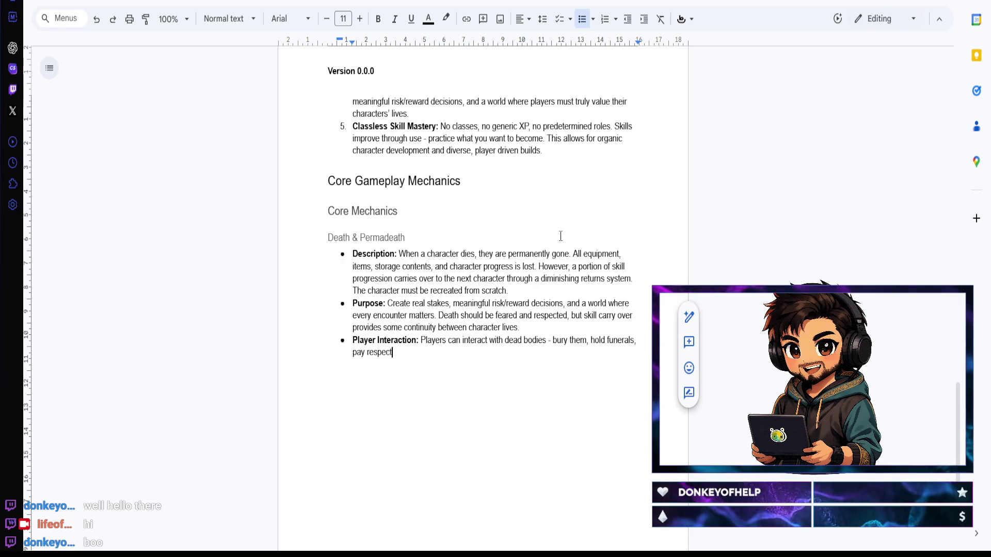
type("s. This create")
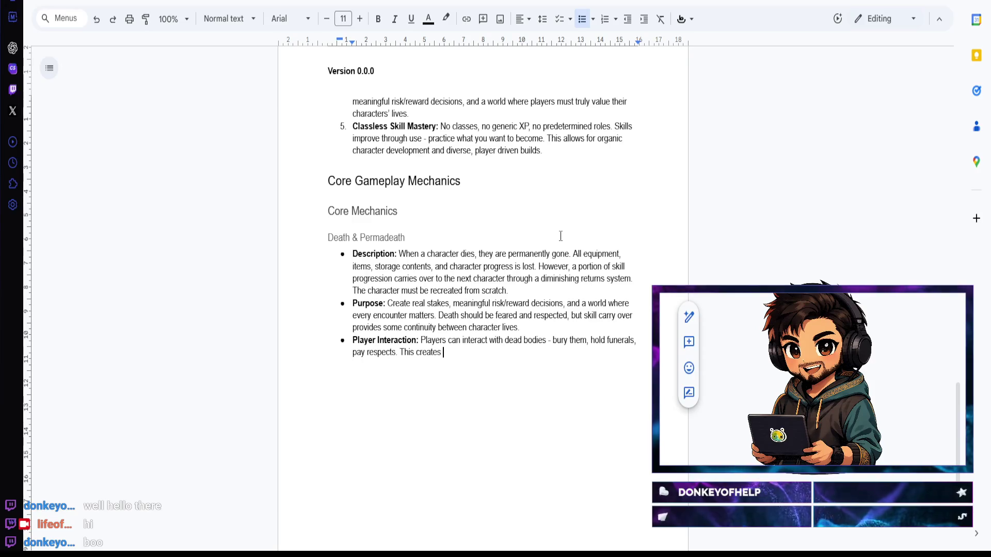
type("social connections and memo")
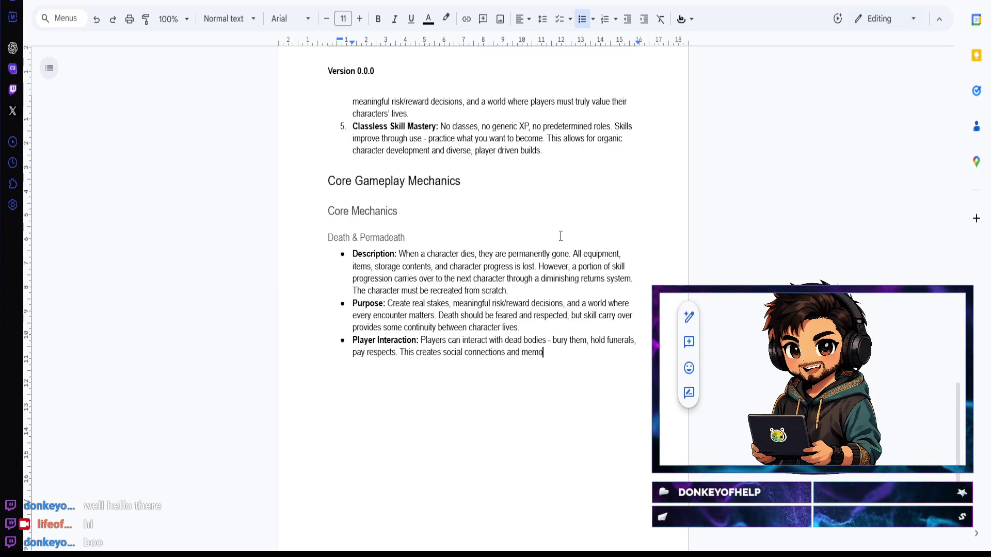
type("fallen players")
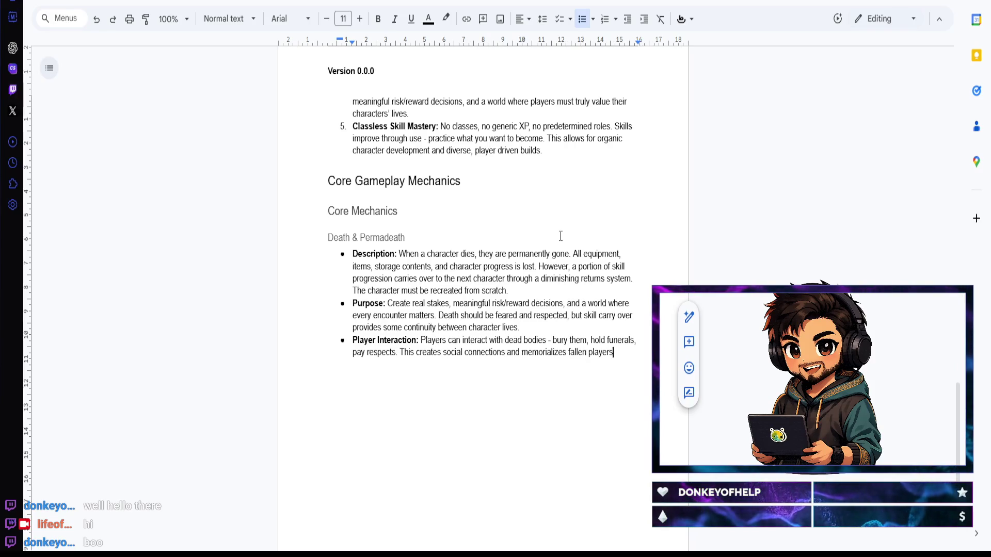
type(".")
key("Return")
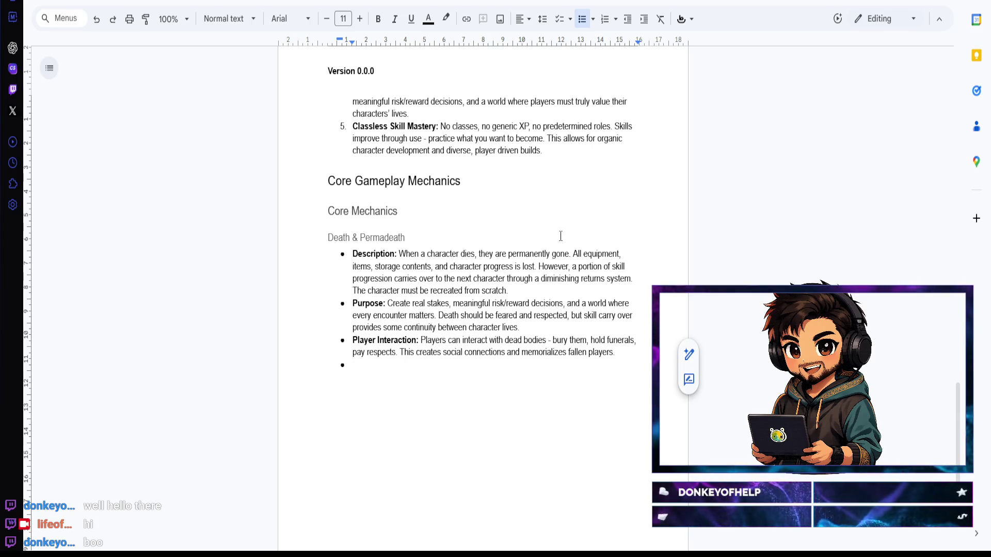
Step: Write the bold-labelled Body Persistence bullet: dead bodies remain for others to discover, bury, or loot
key("ctrl+b")
type("Body ")
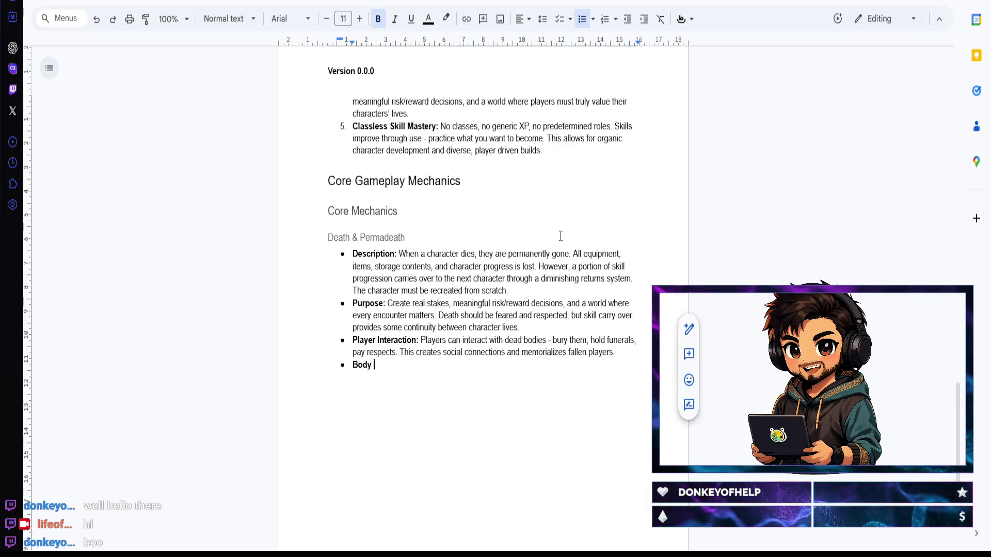
type("Persistence:")
key("ctrl+b")
type("Dead player bo")
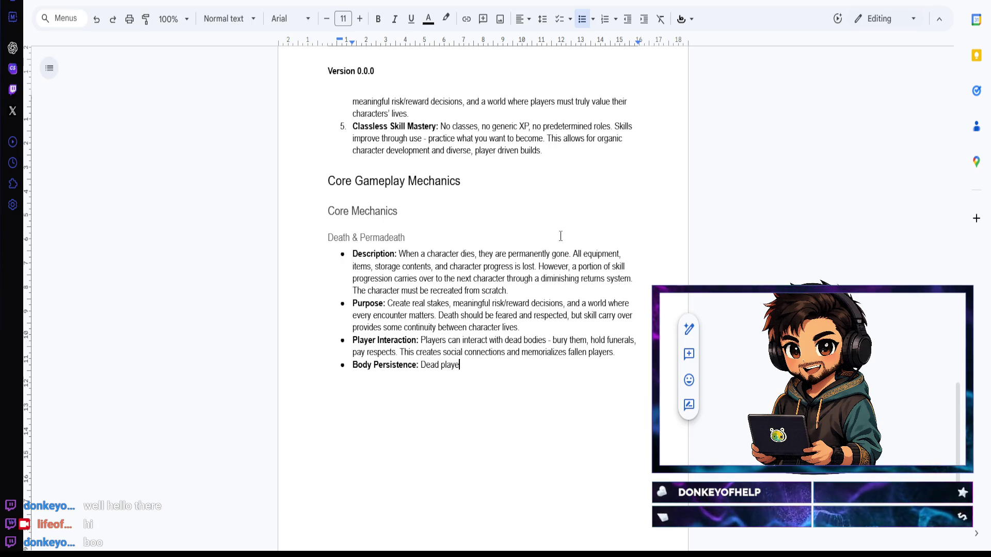
type("dies ")
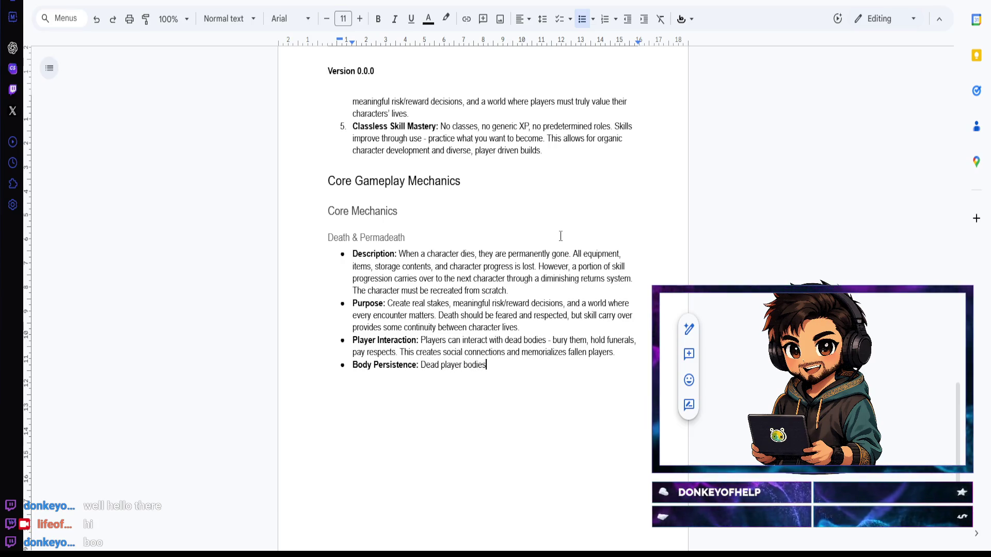
type("remain in the world")
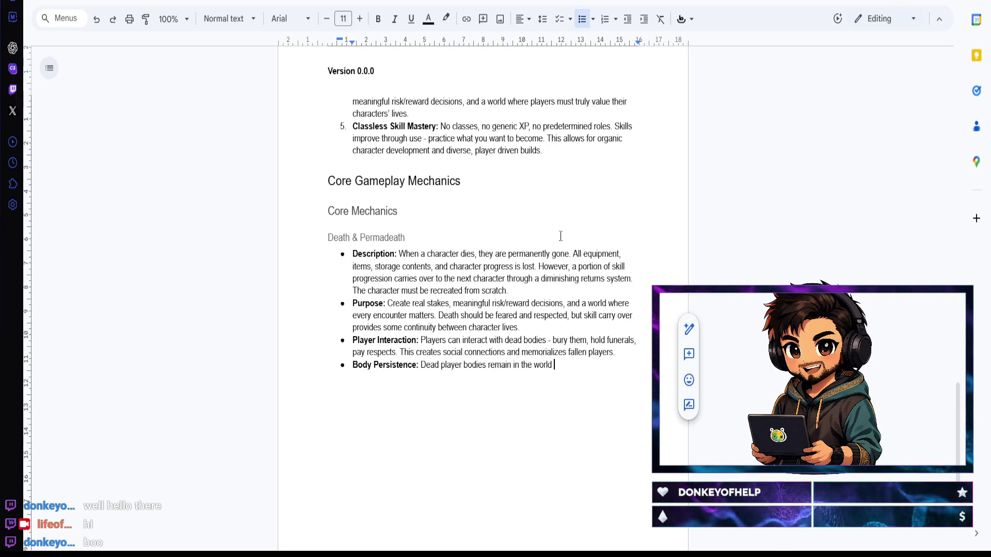
type(" for ot")
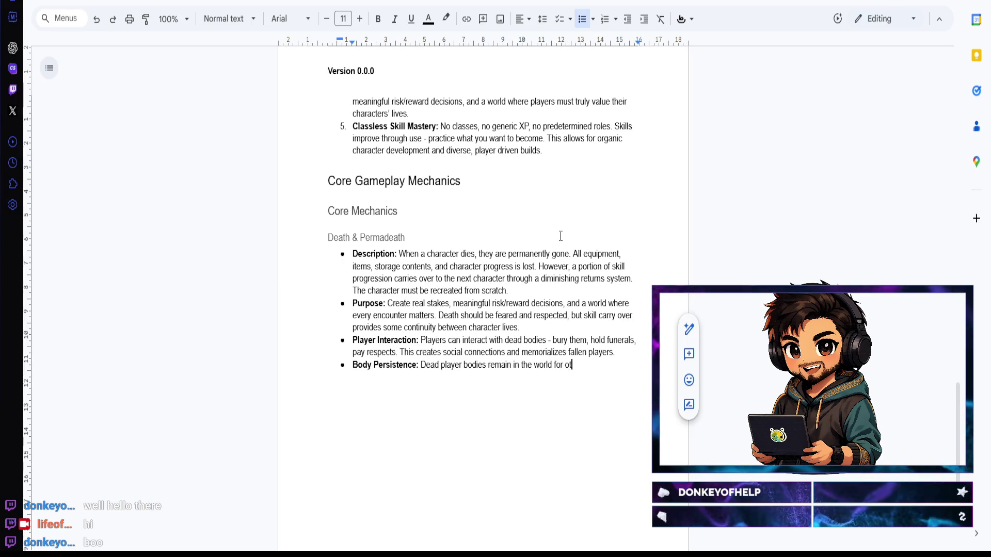
type("her players ")
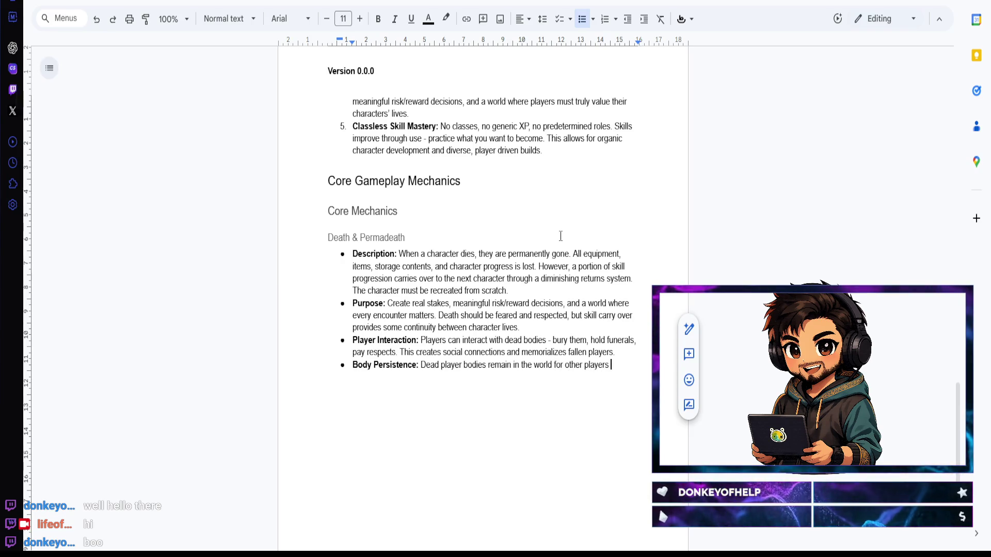
type("to disco")
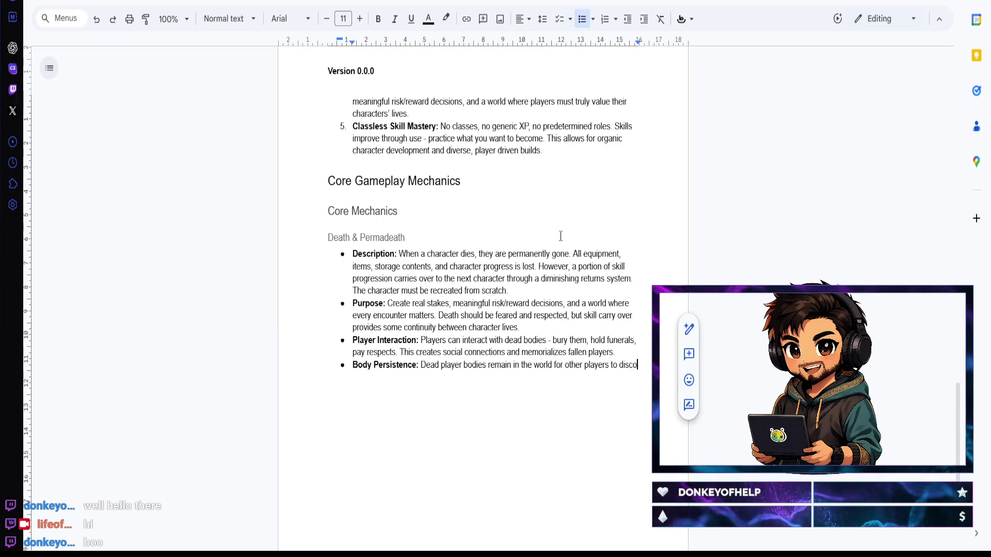
type("ver")
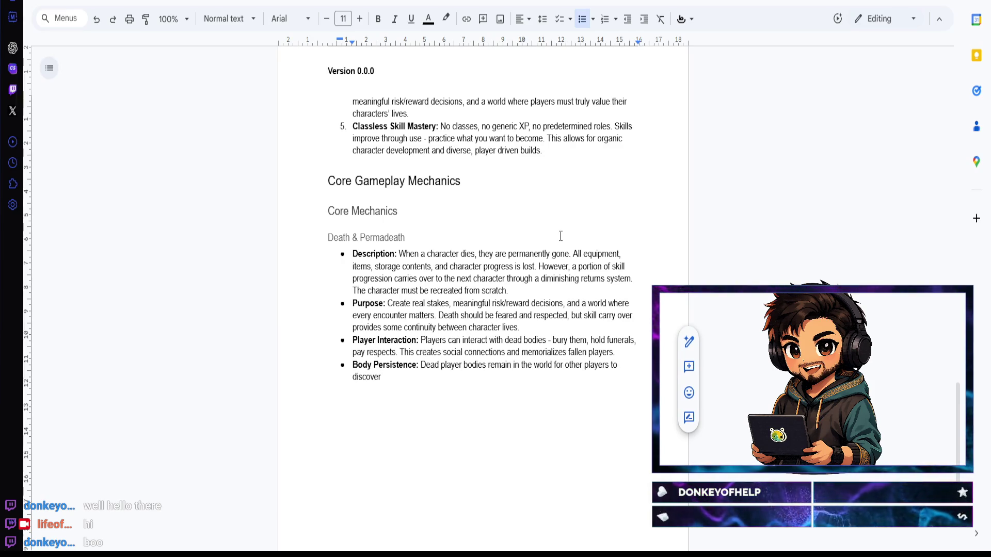
type(", bury or ")
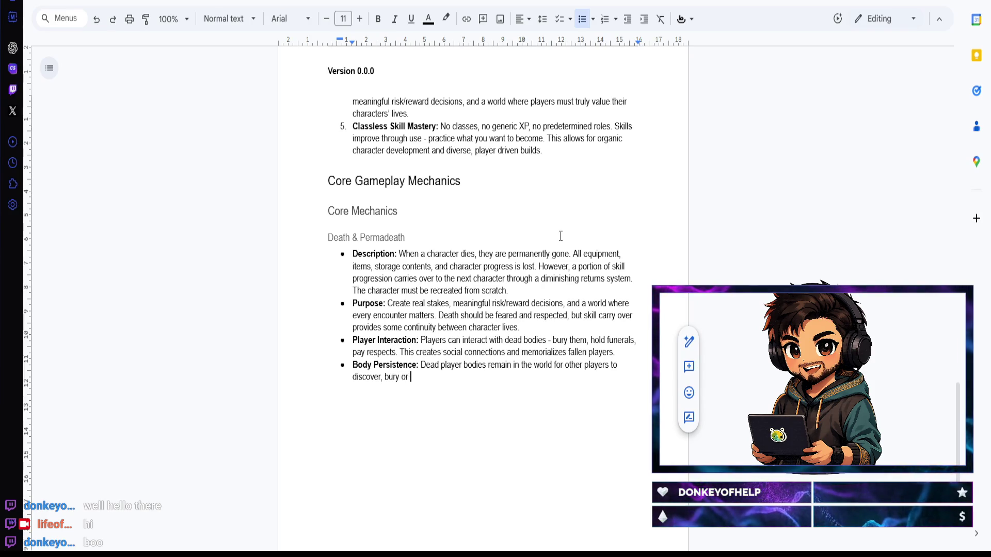
key("BackSpace")
key("BackSpace")
key("BackSpace")
key("BackSpace")
type(", or loot.")
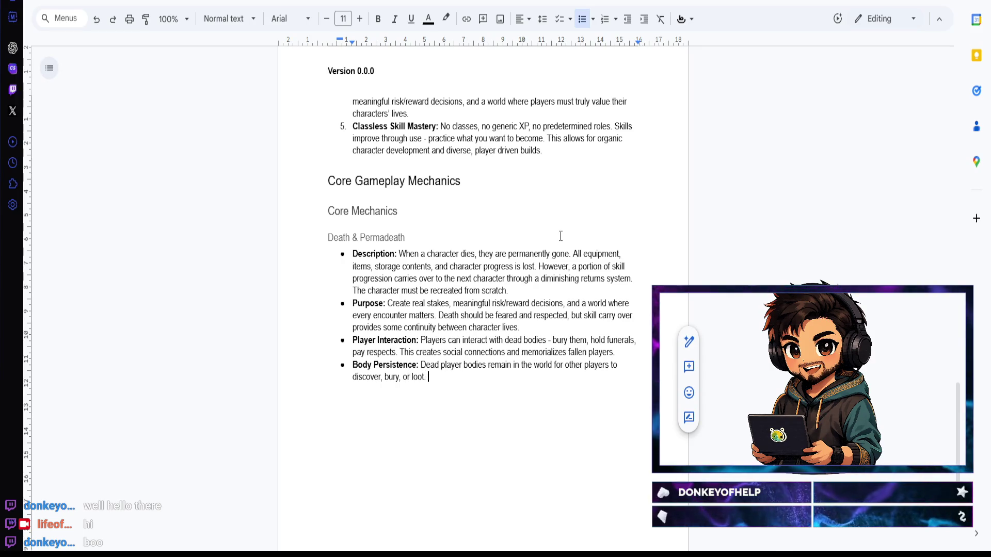
key("BackSpace")
type(".")
key("Return")
Step: Write the bold-labelled Funeral Mechanics bullet about burial ceremonies creating social rituals and community bonds
key("ctrl+b")
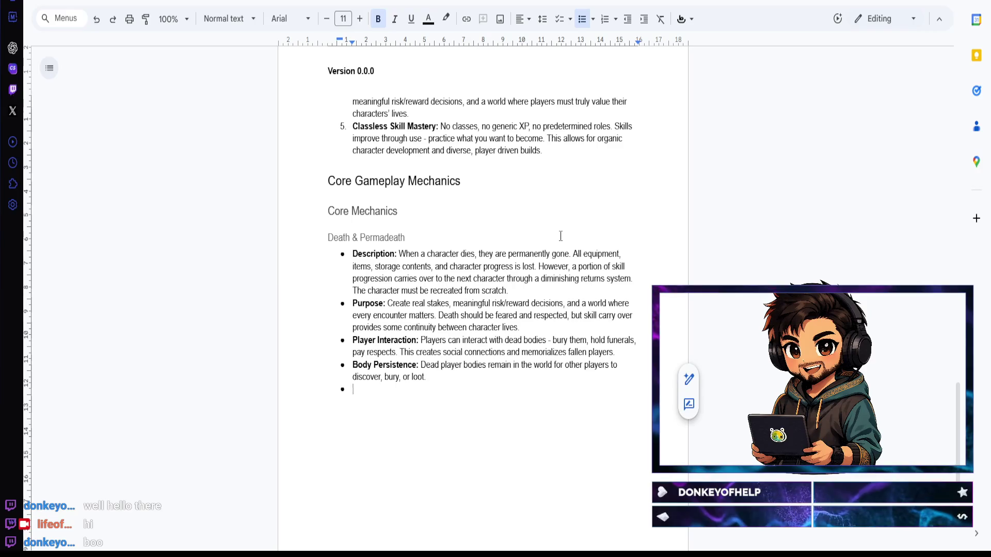
type("Funeral Mechanics:")
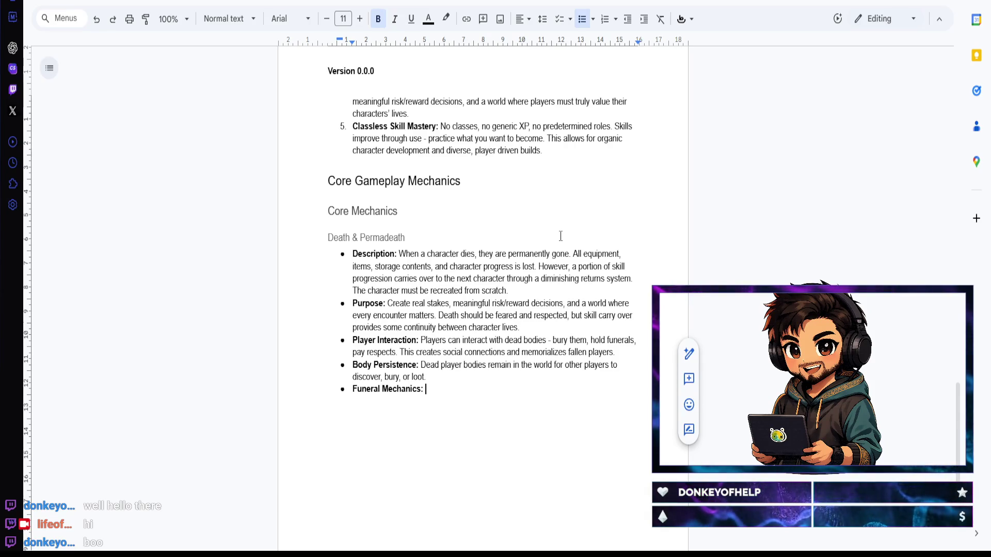
key("ctrl+b")
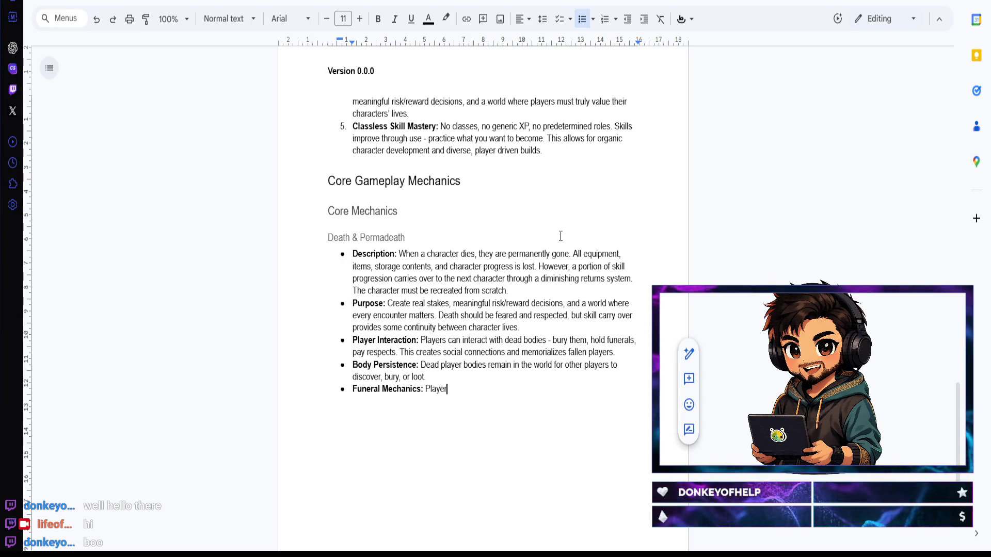
type("s can perform ")
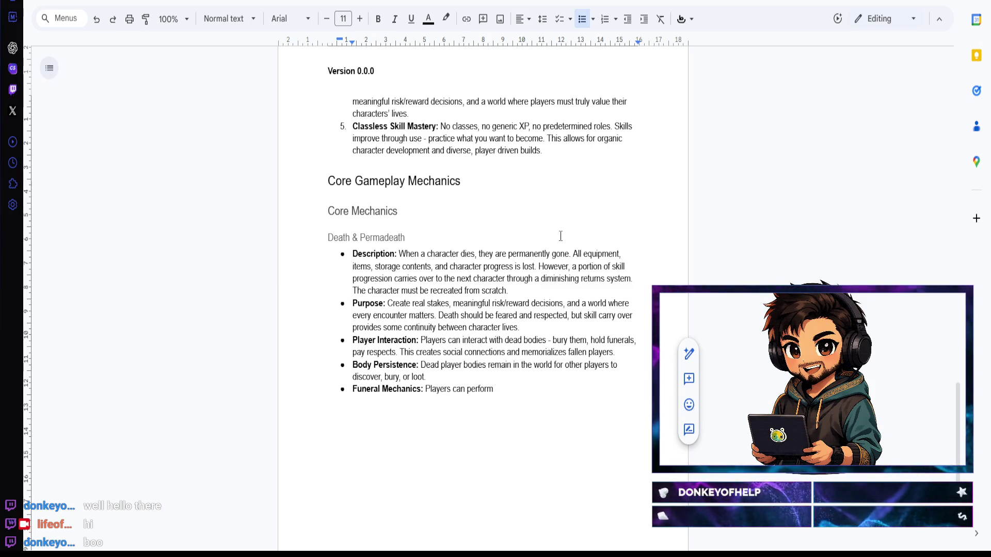
type("burial ")
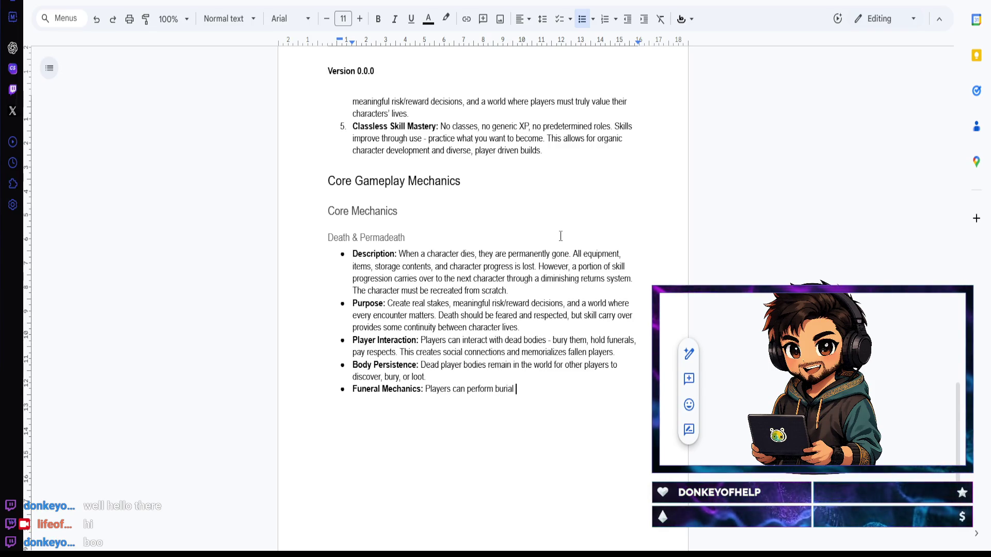
type("ceremon")
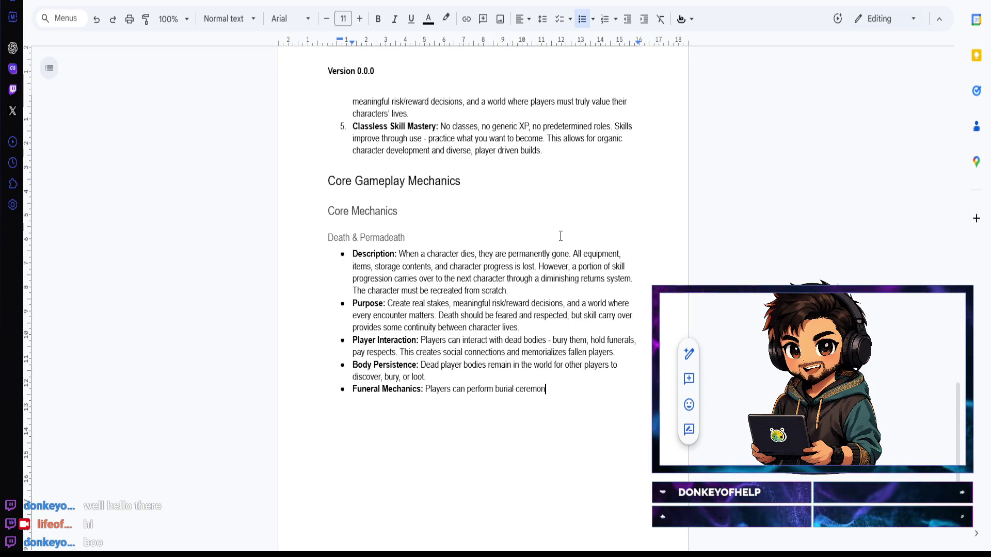
type("ies for dead characters, creating ")
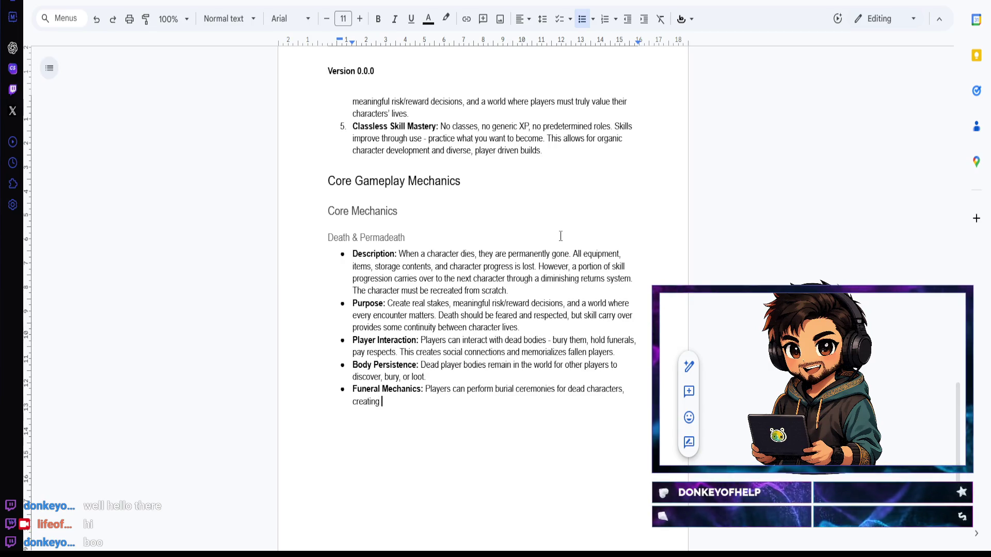
type("sodc")
key("BackSpace")
key("BackSpace")
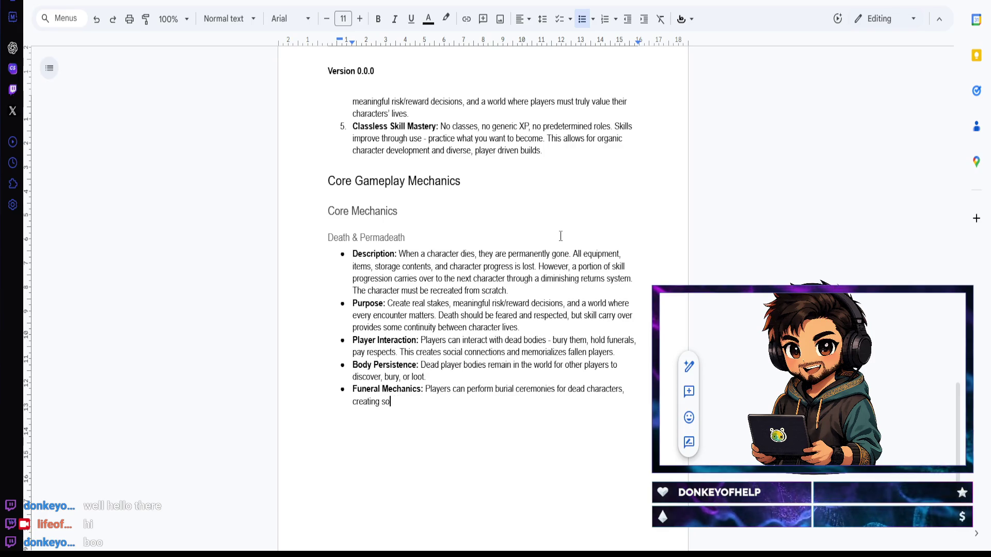
type("cial ritual")
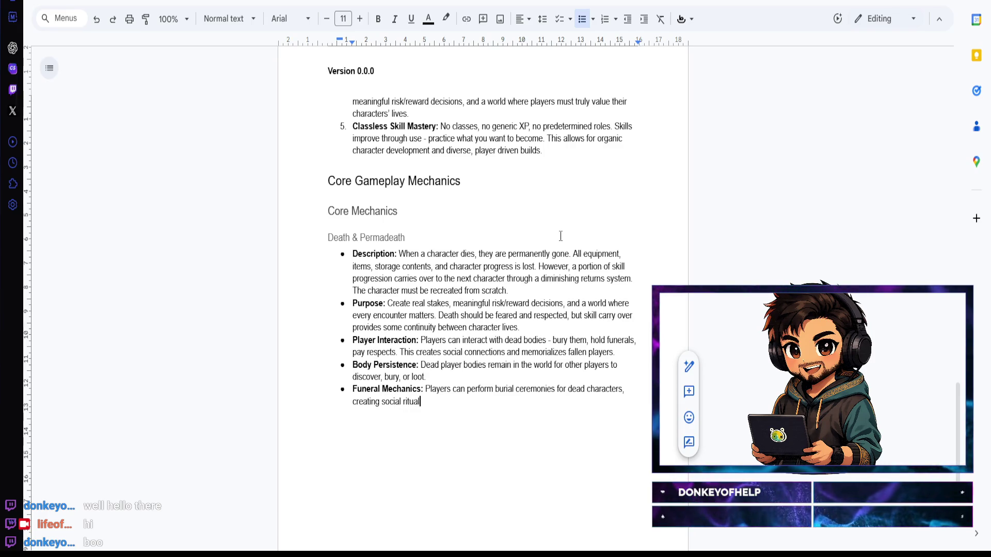
type("s and community bonds.")
key("Return")
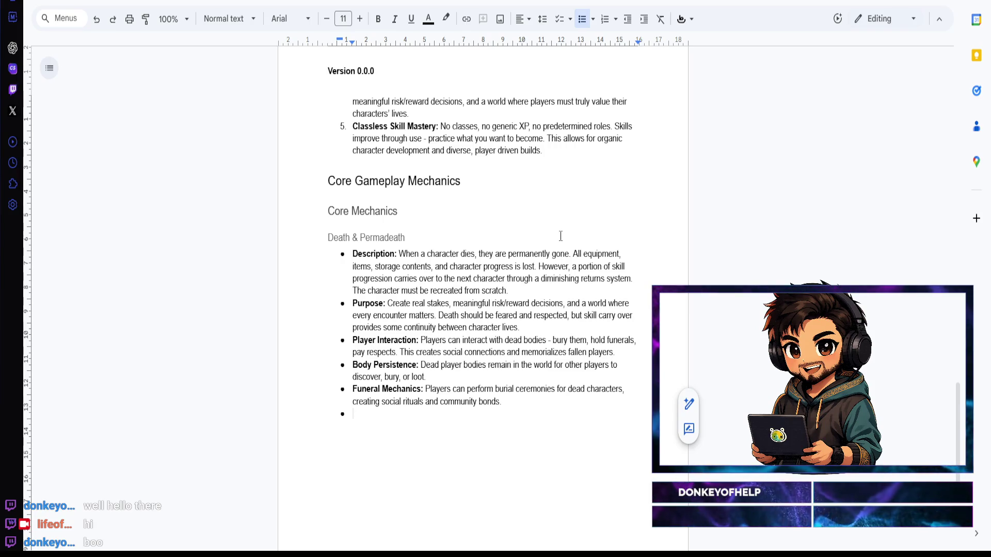
Step: Write the bold-labelled Inventory Handling on Death bullet about carried items becoming available to other players
key("ctrl+b")
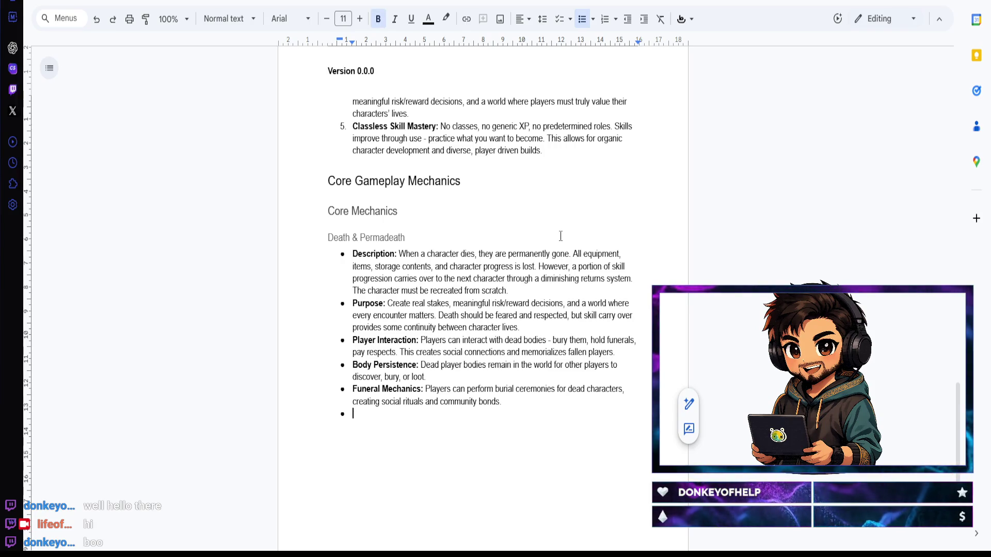
type("In")
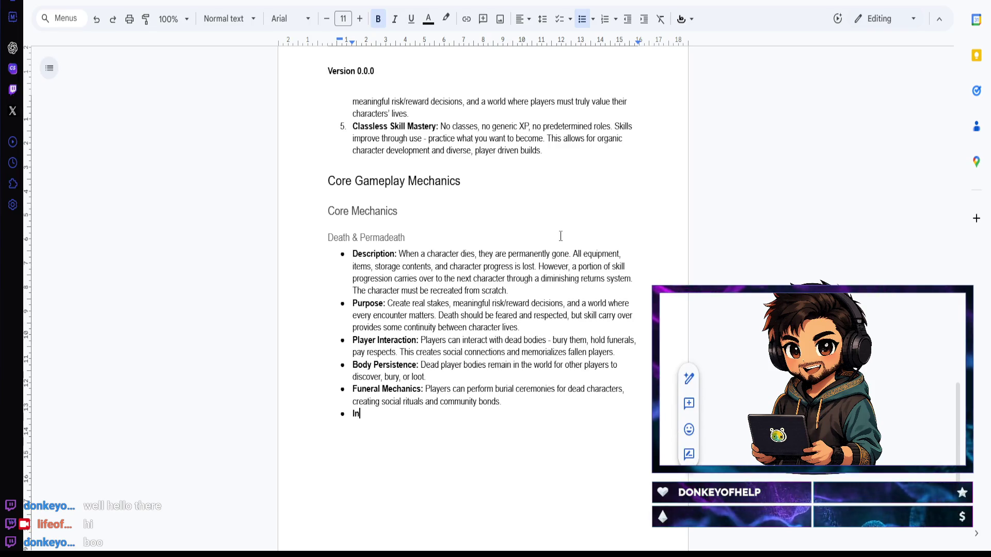
type("tory Handling on")
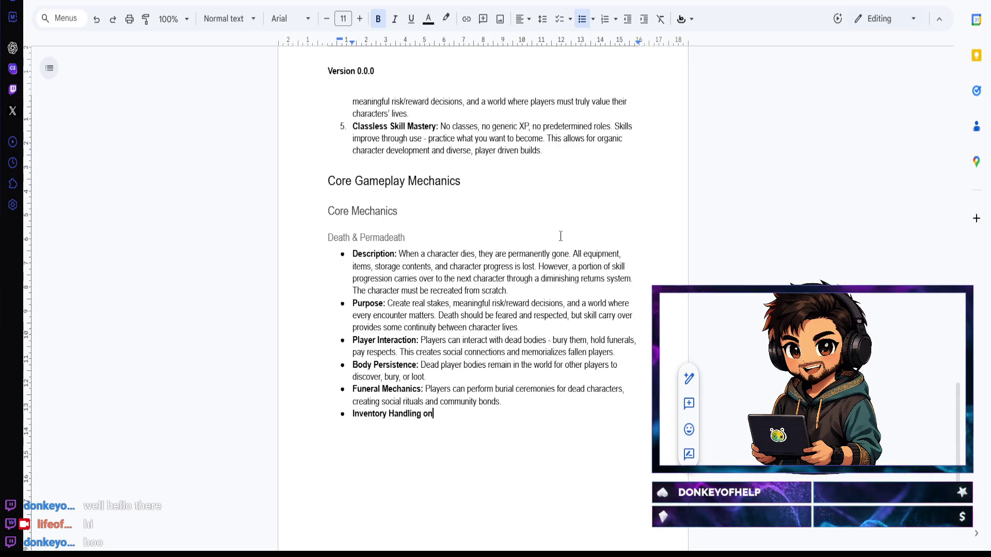
type(" Death:")
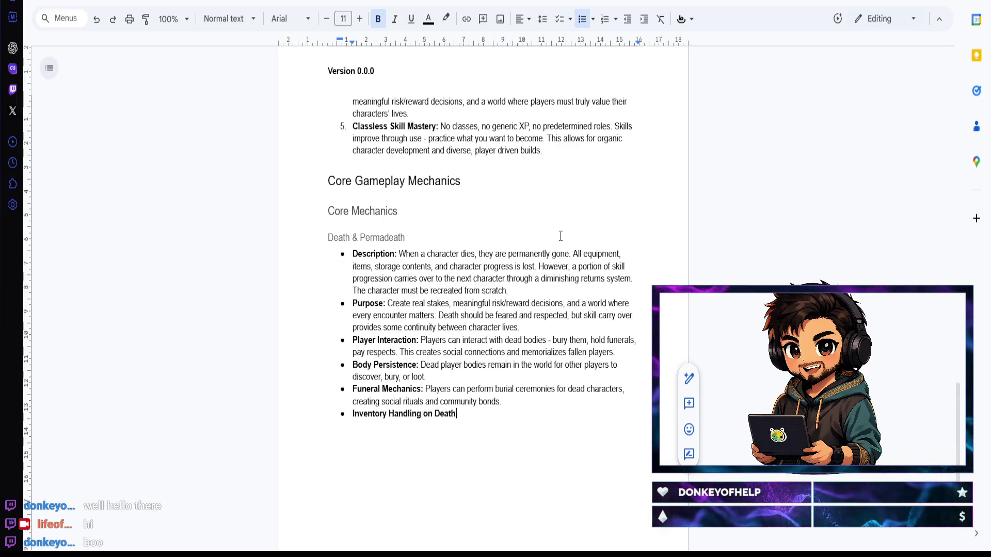
key("ctrl+b")
type(" When a charac")
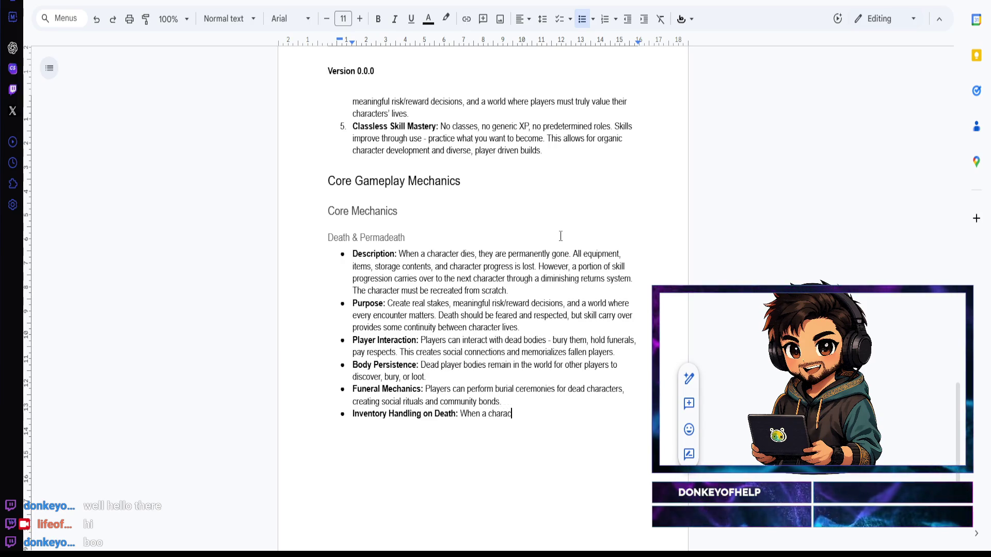
type("ter dies")
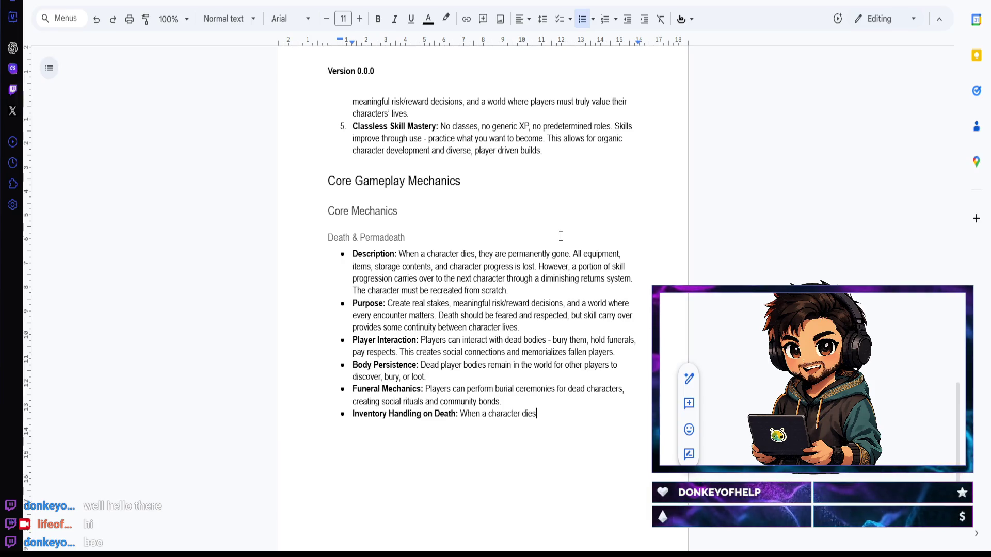
type(", all items in their personal")
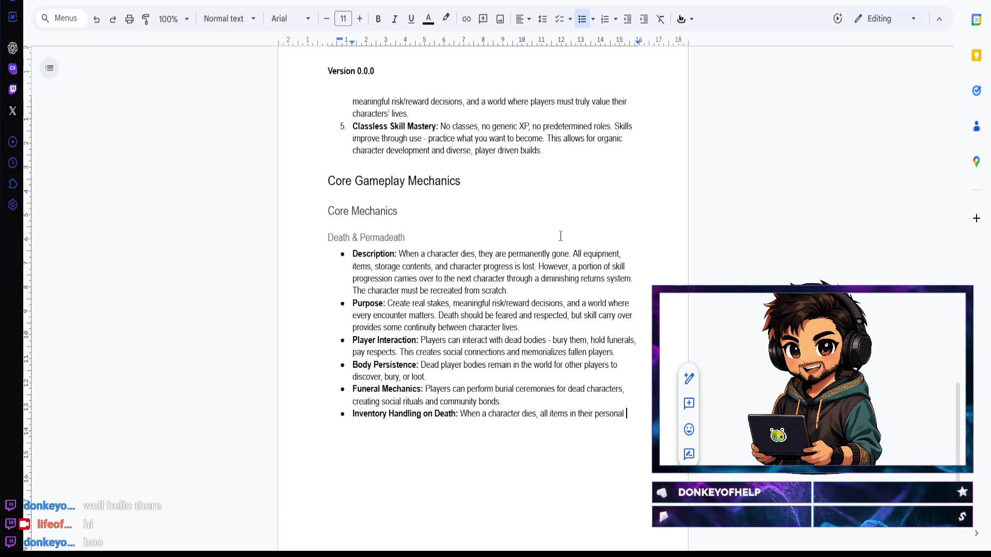
type(" inventory ")
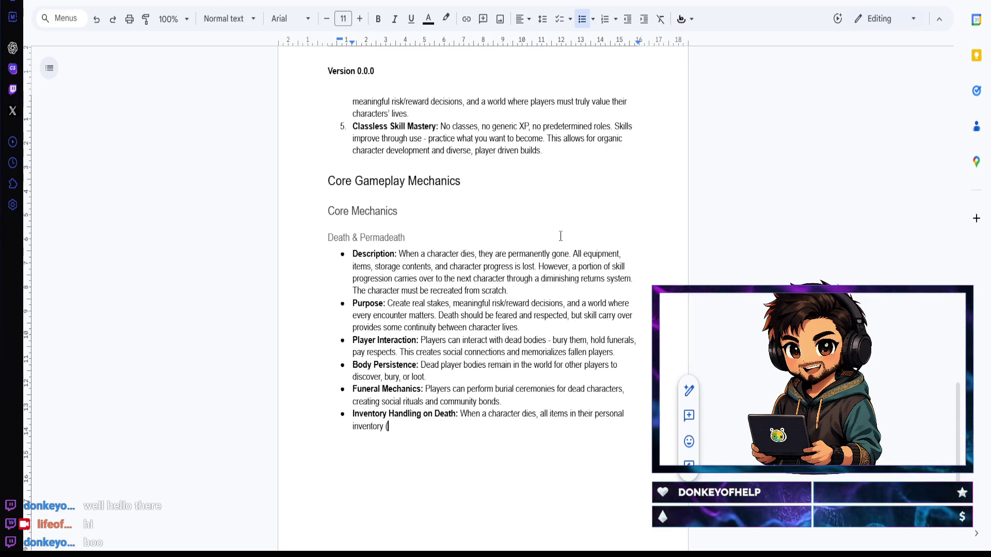
type("(equipment")
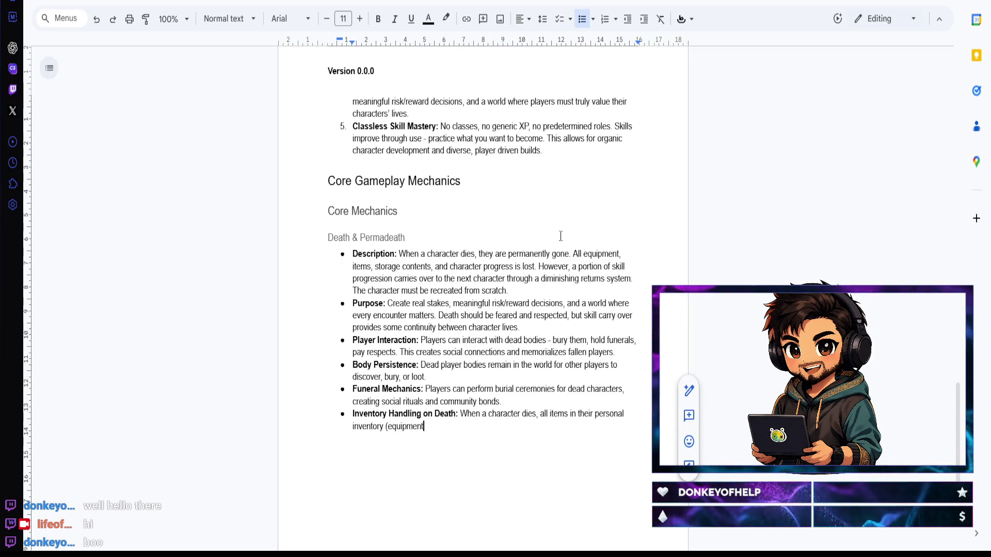
type(" and items")
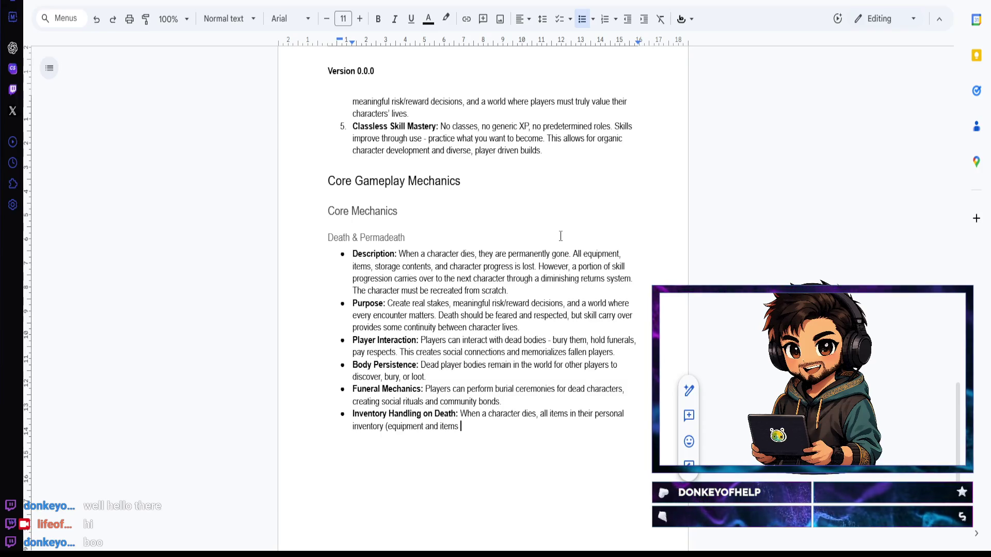
type("d on their person")
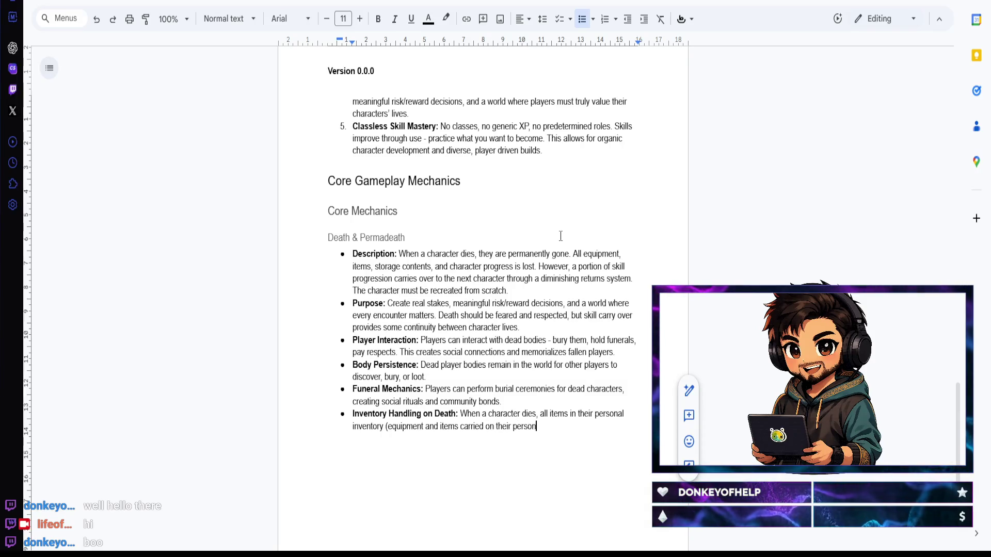
type(") ")
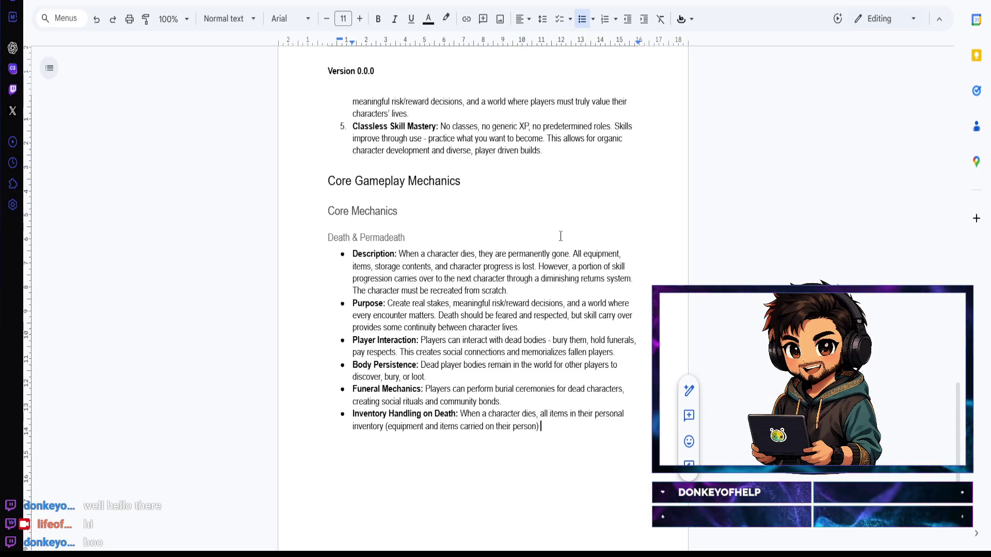
type("become available ")
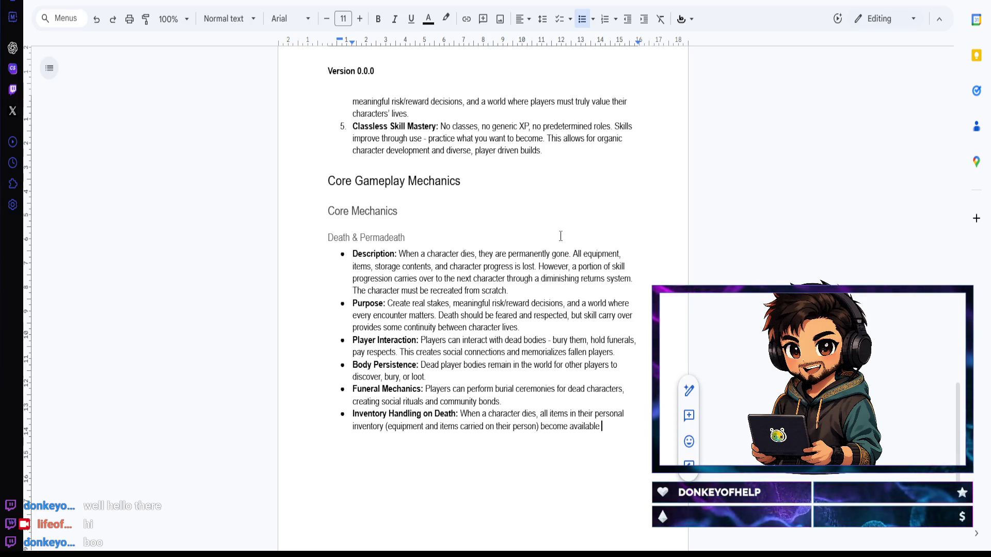
type("for other p")
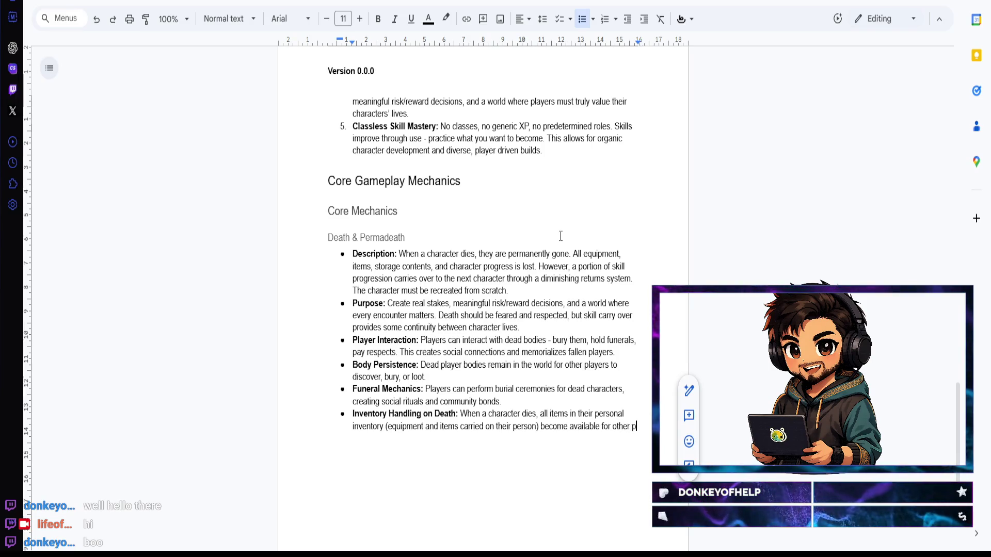
type("laye")
key("BackSpace")
key("BackSpace")
type("nteract with:")
Step: Add an indented sub-bullet beneath it with a bold 'Looting:' label
key("Return")
key("Tab")
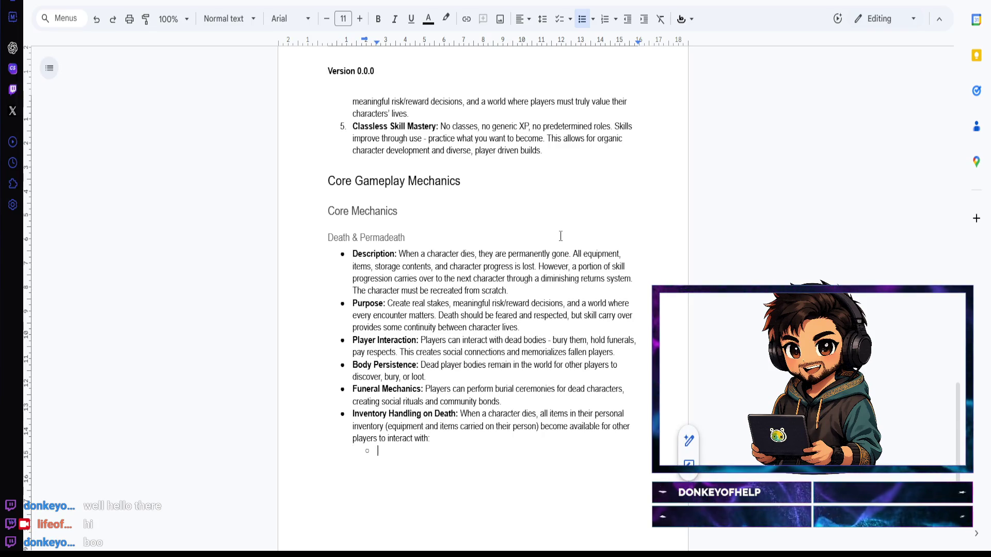
key("ctrl+b")
type("Looting:")
key("ctrl+b")
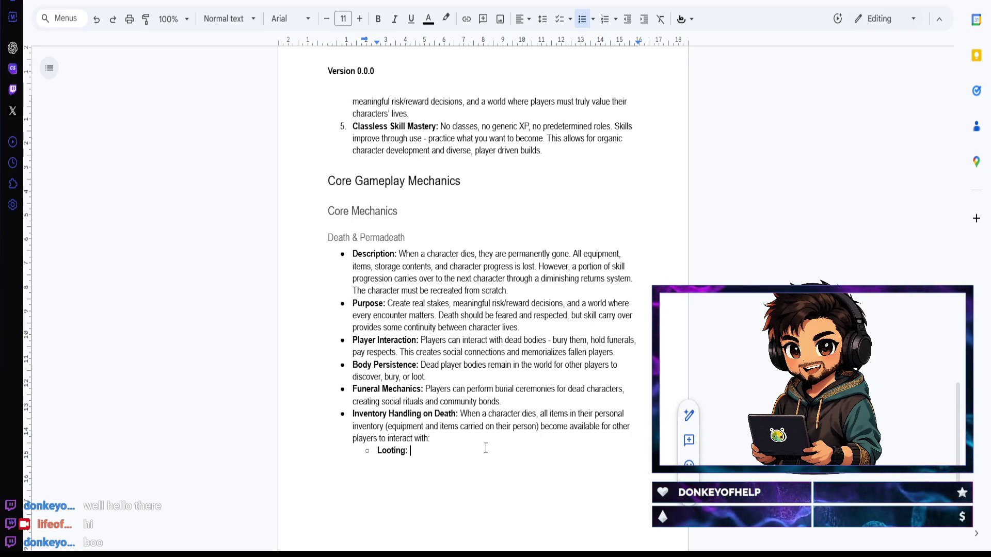
type("P")
Step: Describe Looting as other players taking items from dead bodies
key("BackSpace")
type("Other p")
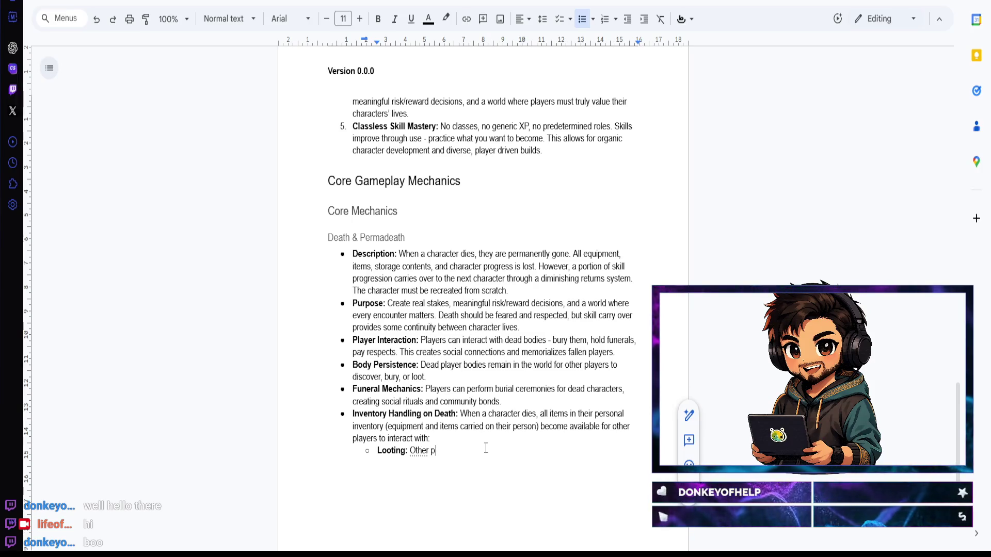
type("lauye")
key("BackSpace")
type("yers")
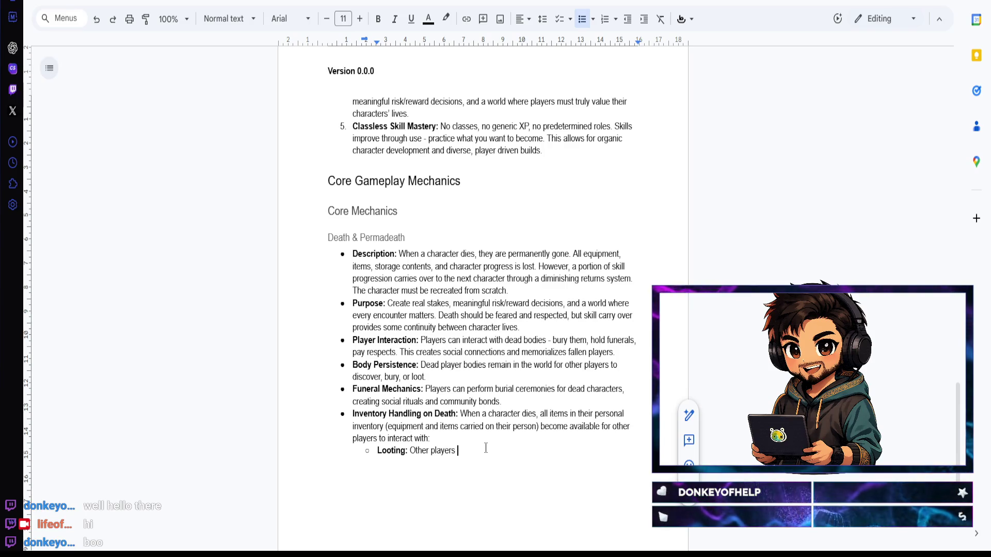
type(" can loot items from d")
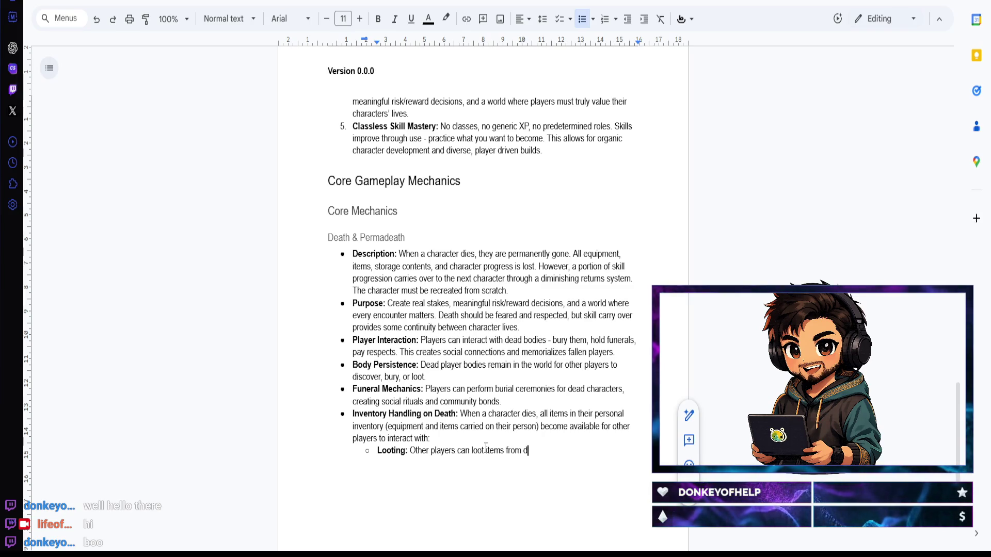
type("ead bodies")
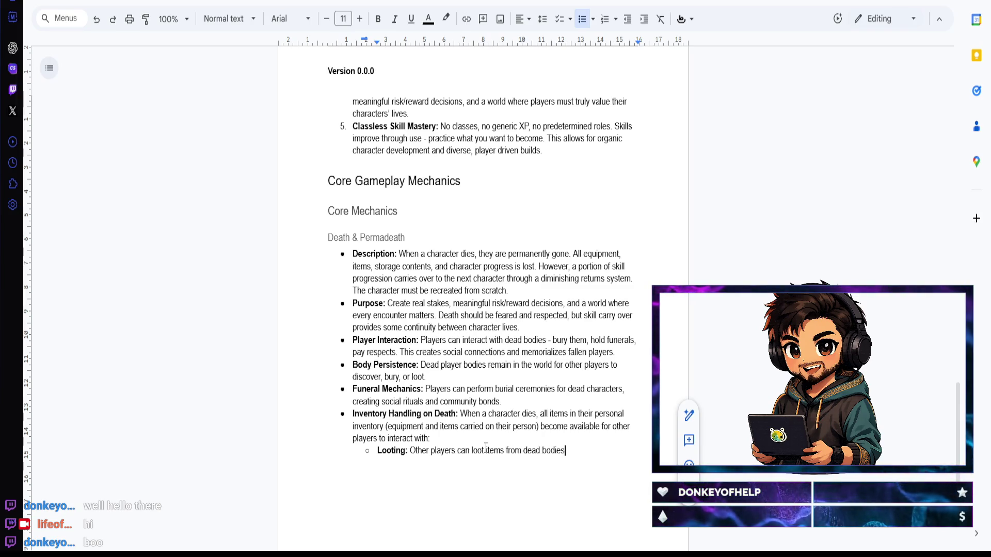
type(".")
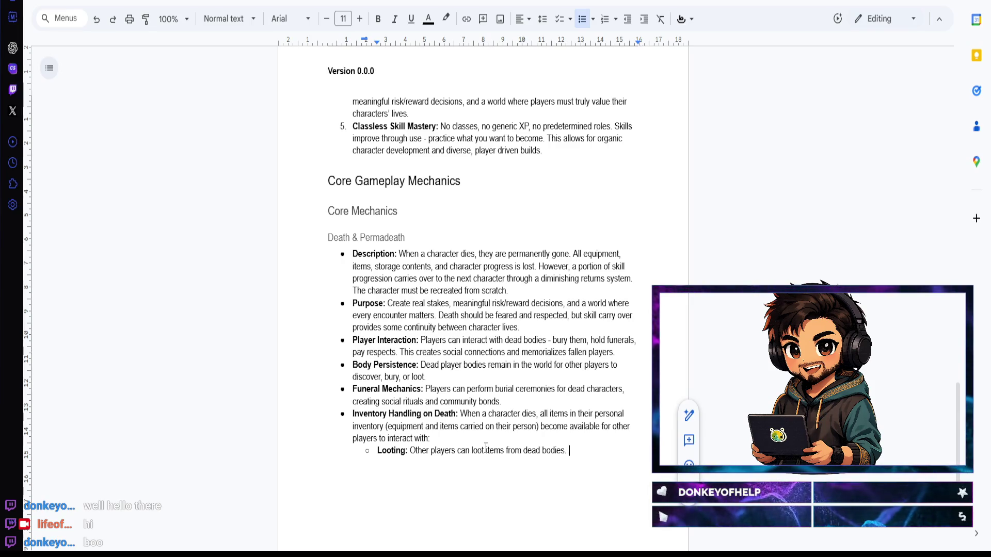
key("Return")
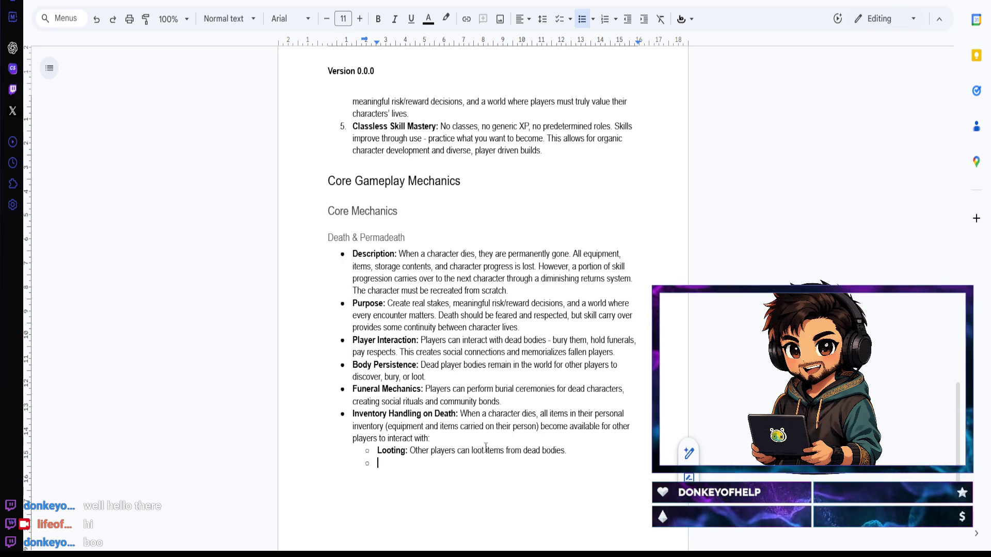
Step: Add a bold 'City National Collection:' label on the next sub-bullet
key("ctrl+b")
type("City National ")
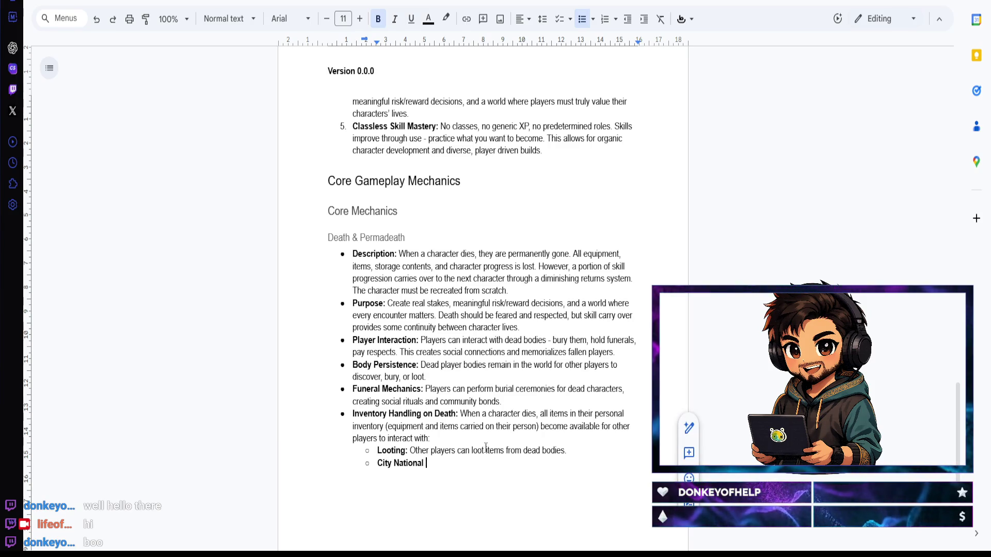
type("Collection")
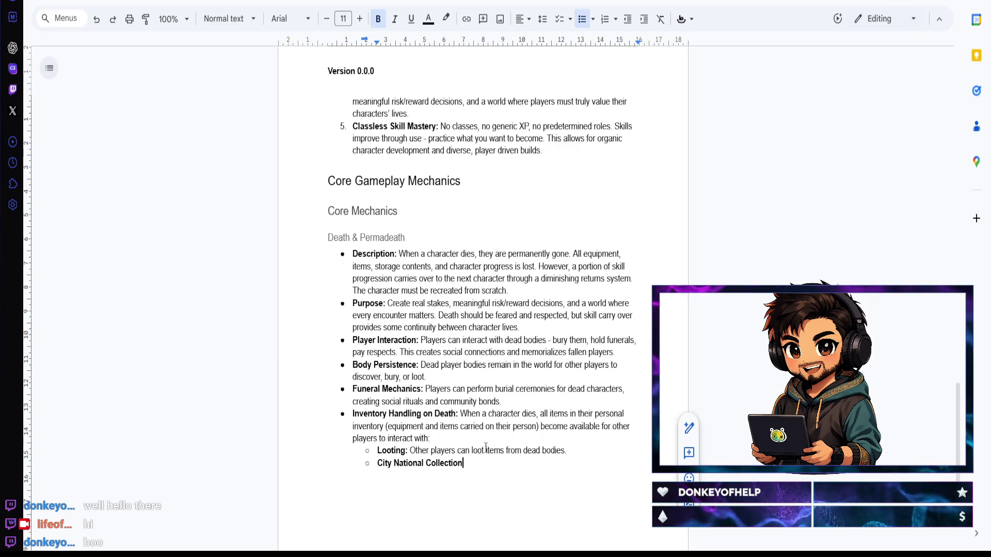
type(":")
key("ctrl+b")
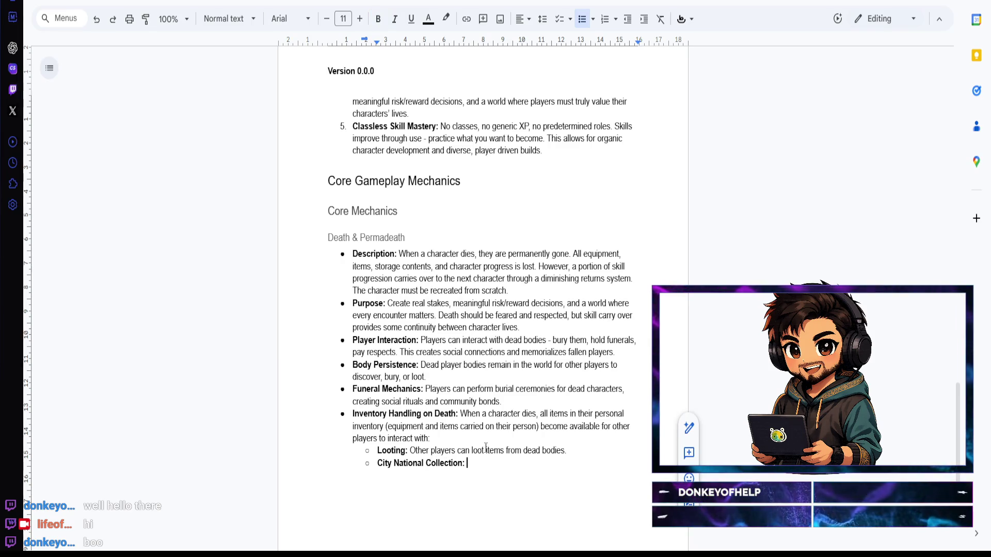